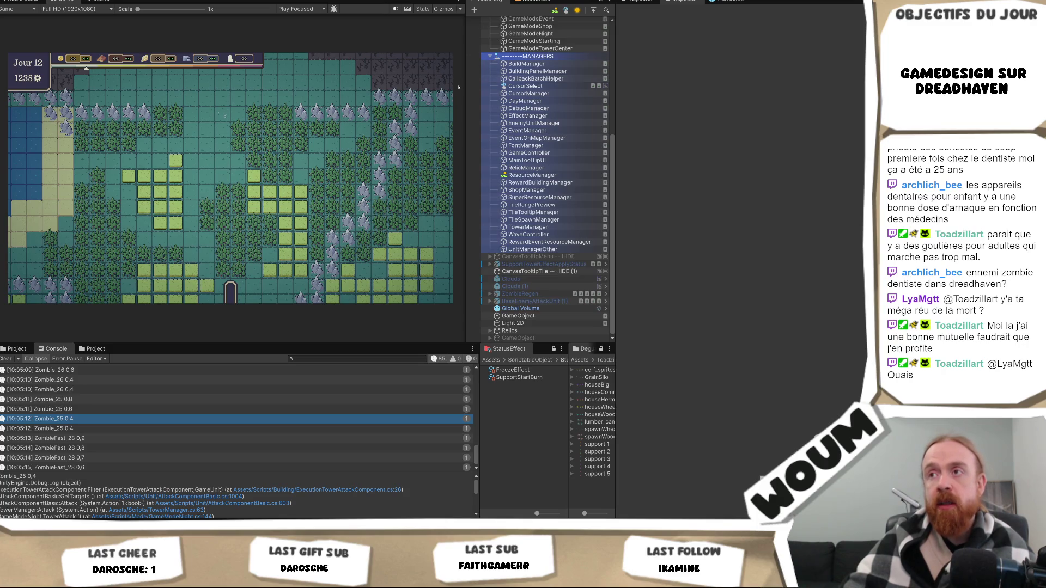
Step: Move the Game view / Hierarchy divider right until the Game view is wider than the Hierarchy
drag(464, 99, 464, 124)
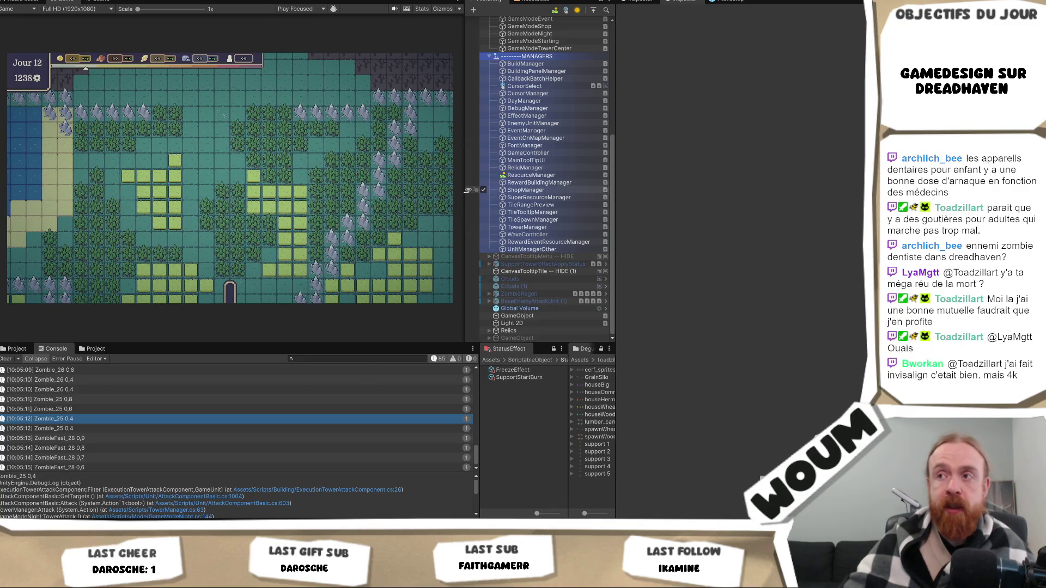
drag(467, 190, 471, 206)
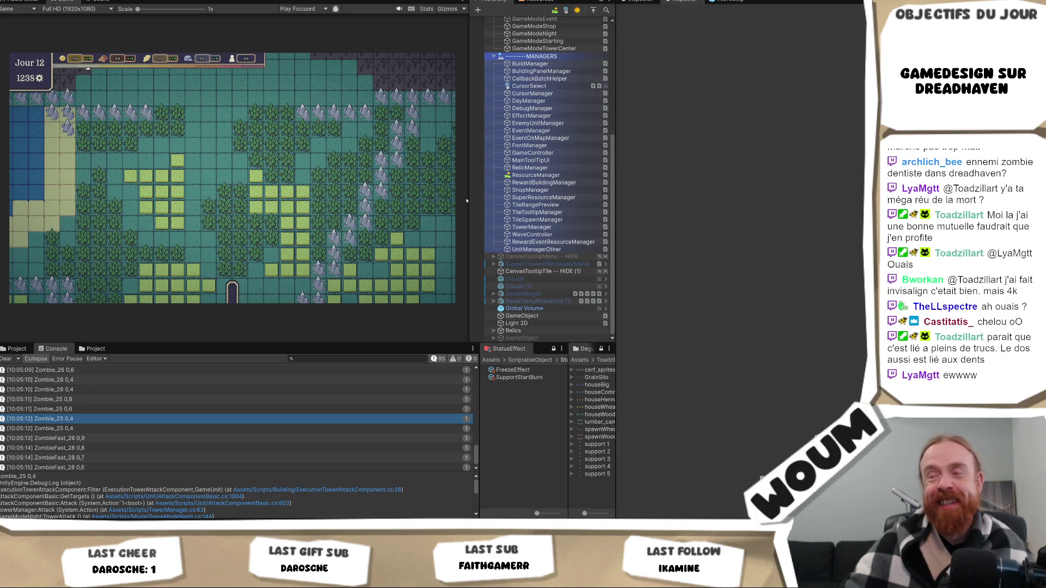
mouse_move(468, 199)
mouse_down()
mouse_move(496, 198)
mouse_move(469, 207)
mouse_move(478, 208)
mouse_up()
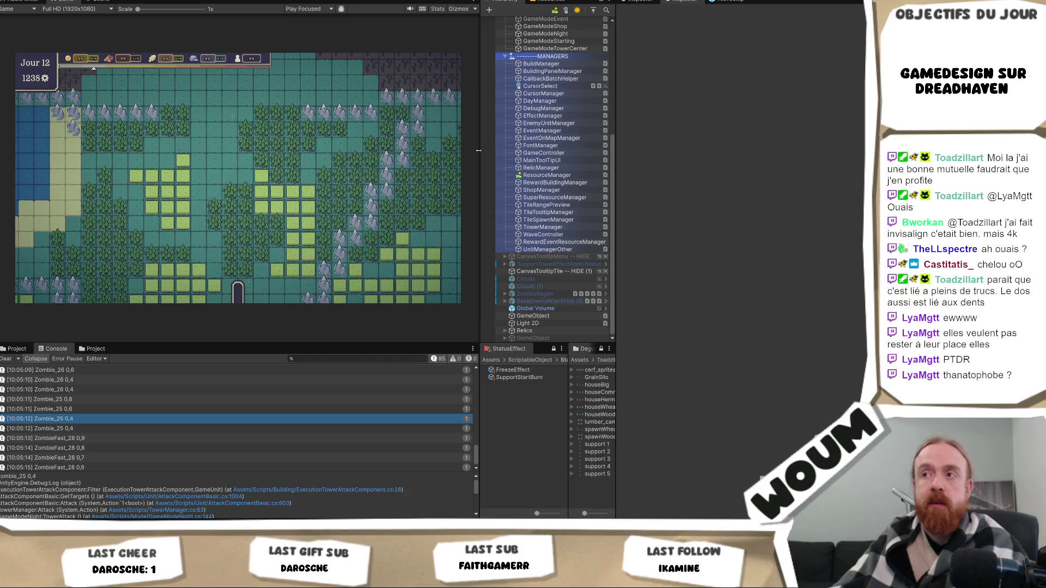
Step: Shift the Game view / Hierarchy divider further right so the map fills more space
mouse_move(477, 151)
mouse_down()
mouse_move(499, 155)
mouse_move(486, 155)
mouse_up()
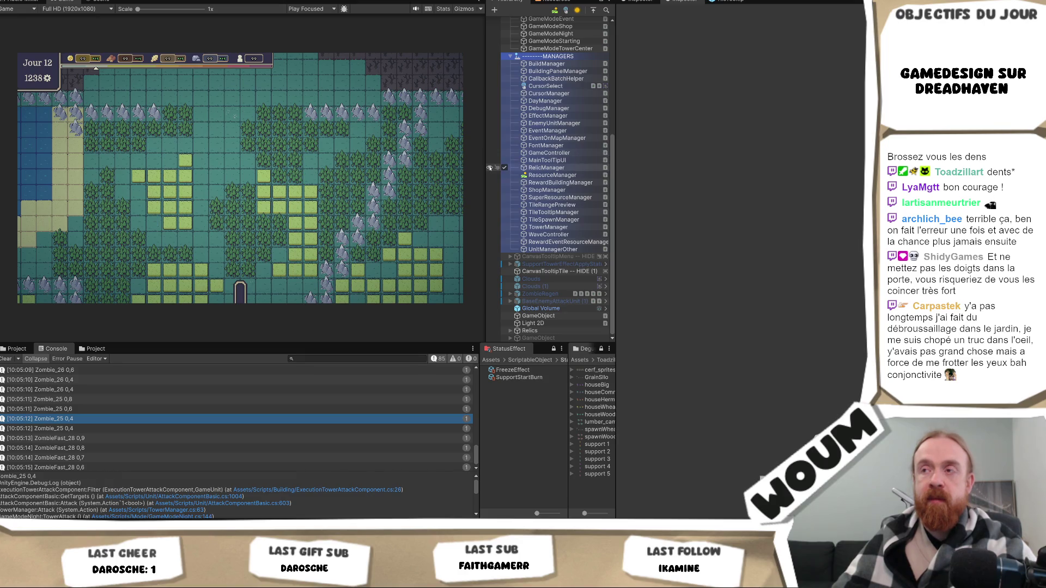
drag(488, 168, 490, 169)
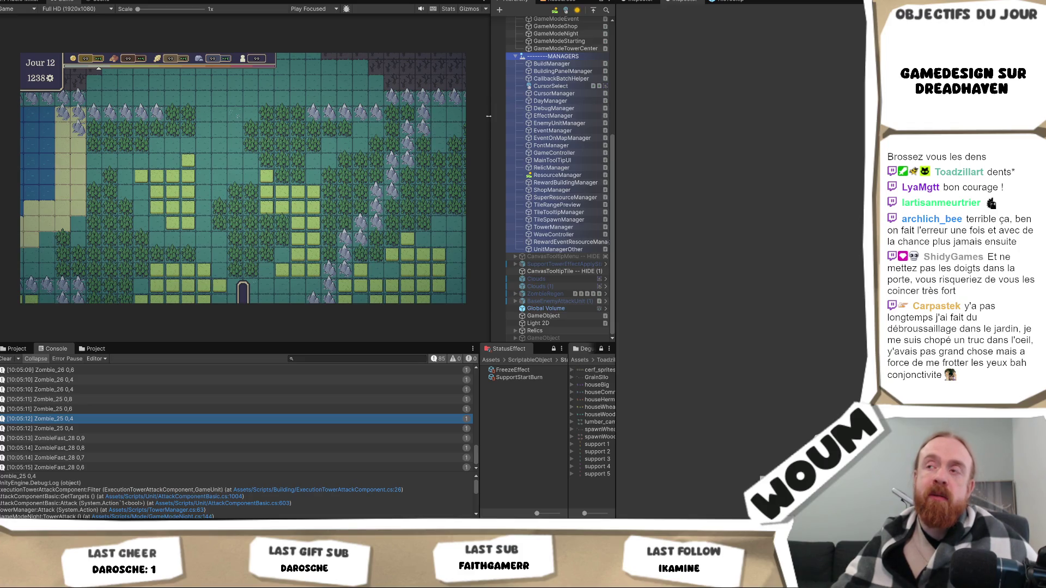
mouse_move(488, 116)
mouse_down()
mouse_move(416, 122)
mouse_move(487, 128)
mouse_move(467, 139)
mouse_up()
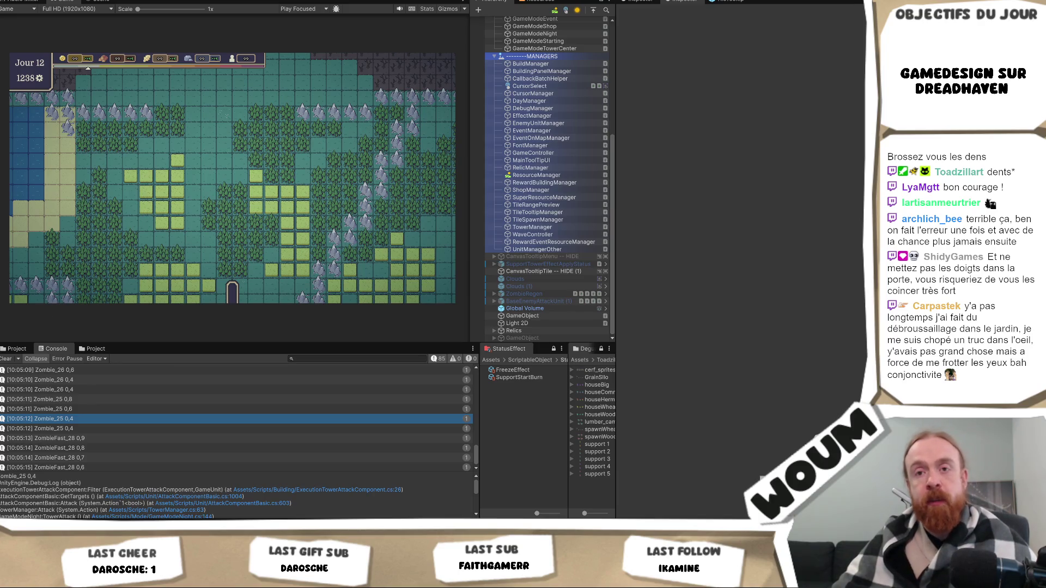
click(6, 358)
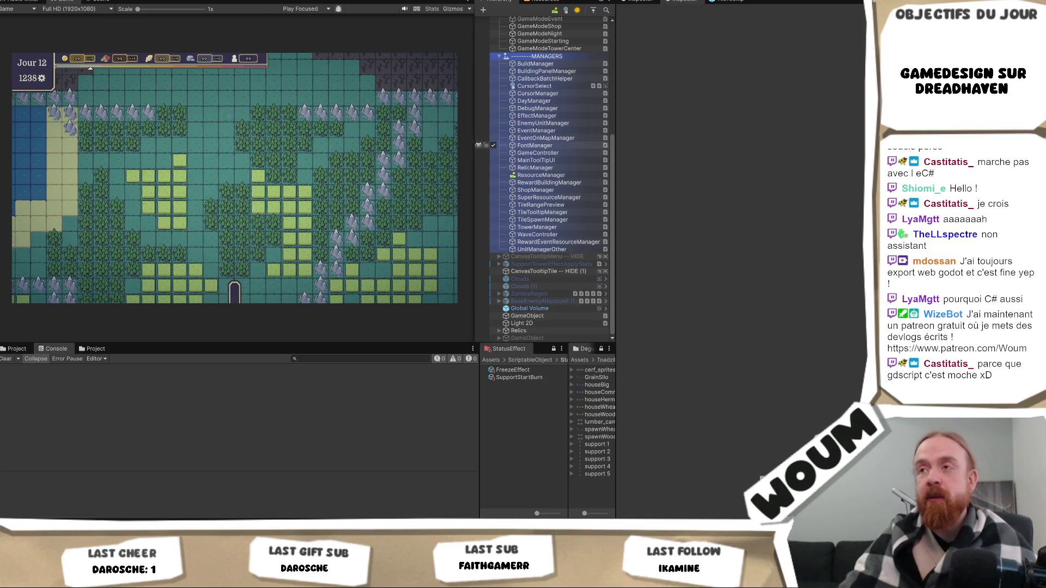
mouse_move(471, 146)
mouse_down()
mouse_move(459, 146)
mouse_move(466, 149)
mouse_up()
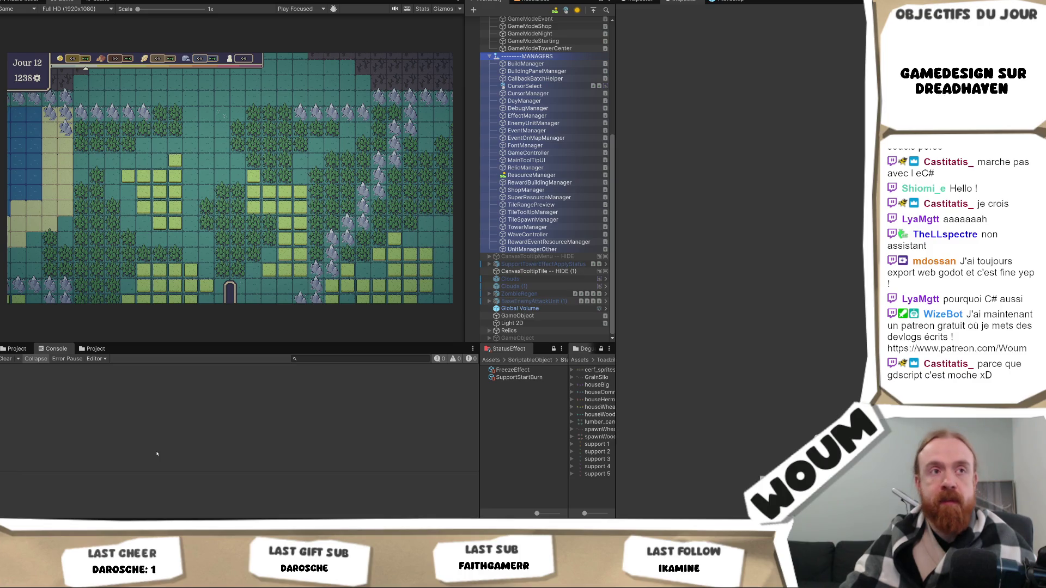
mouse_move(134, 579)
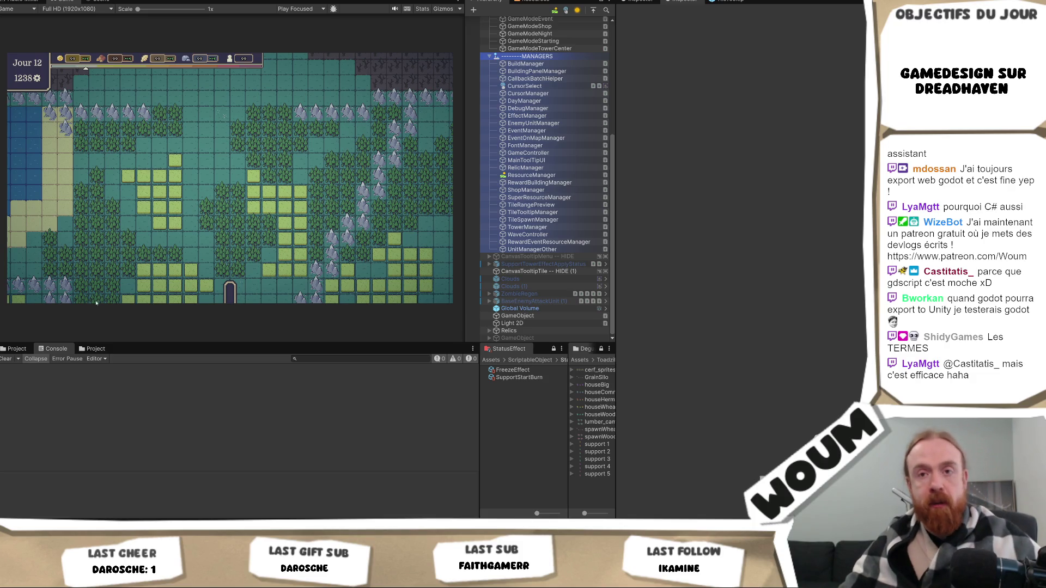
Step: Open ResourcesBuildings > Defense in the Project window and drop AttackBuilding into the Hierarchy
click(18, 348)
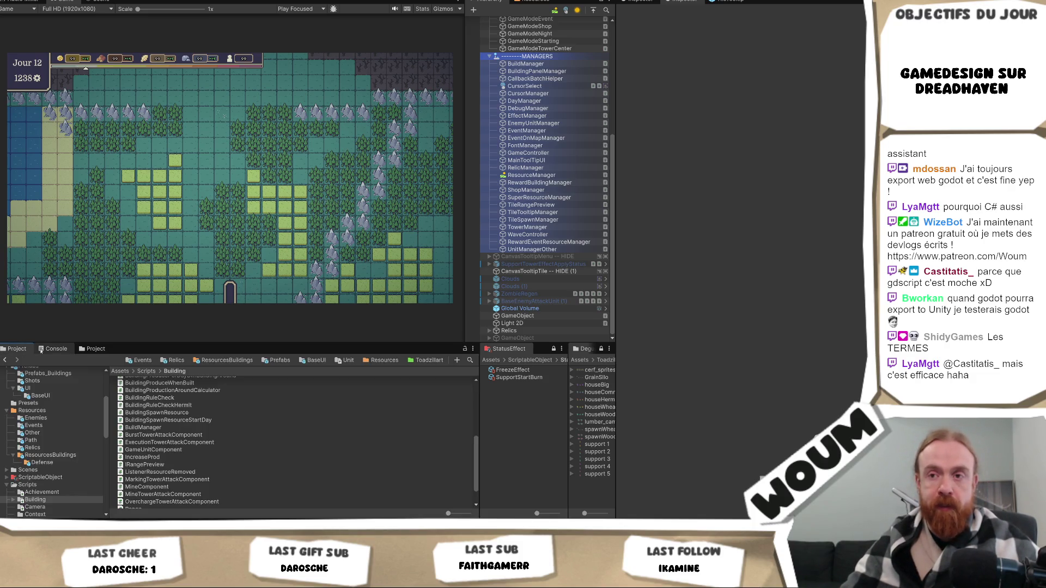
click(204, 364)
double_click(133, 380)
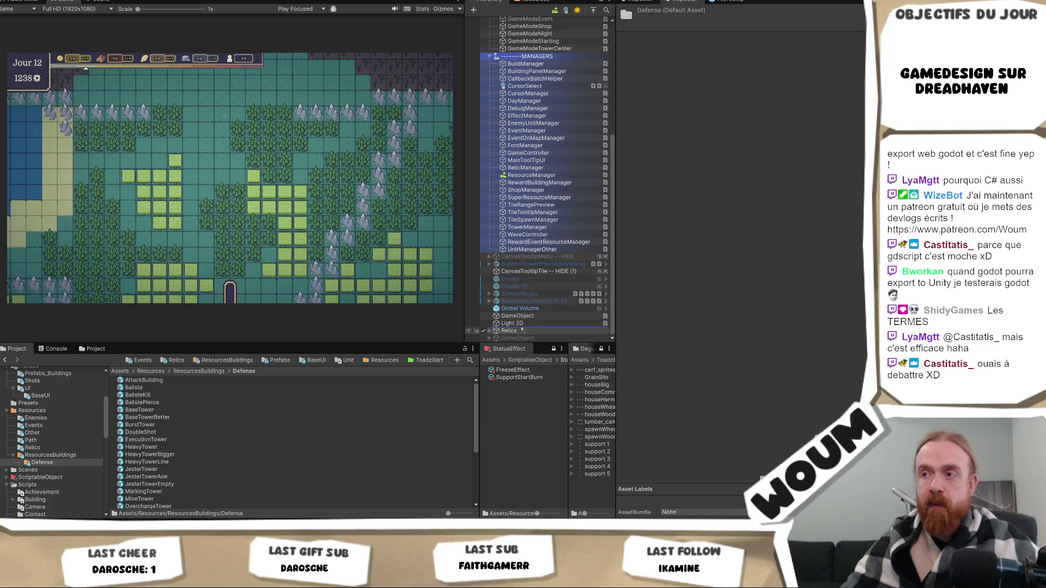
drag(541, 314, 538, 316)
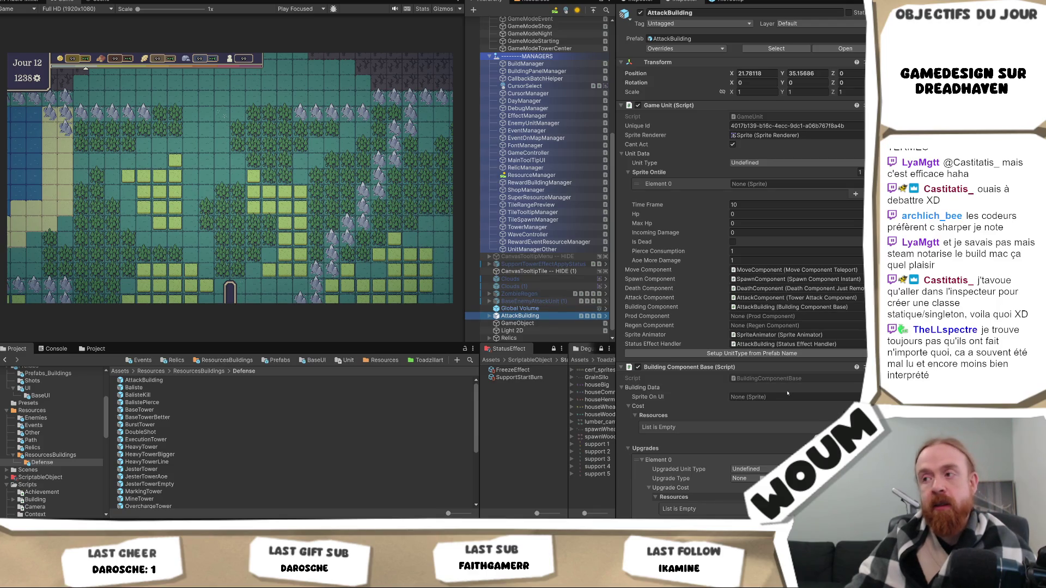
Step: Set the Upgrades array size on AttackBuilding's Building Component Base from 2 to 0
scroll(787, 392, down, 3)
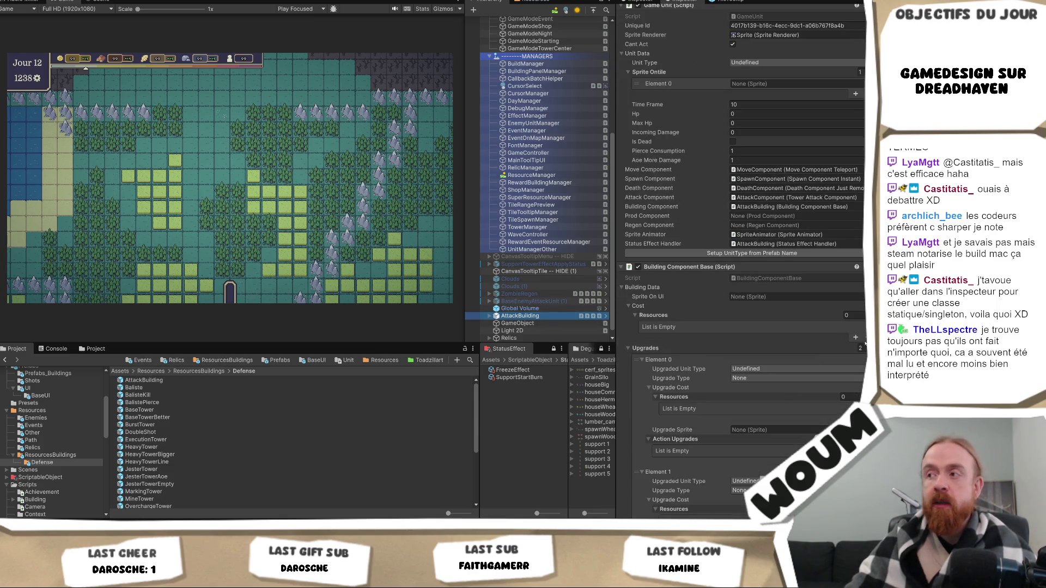
click(860, 348)
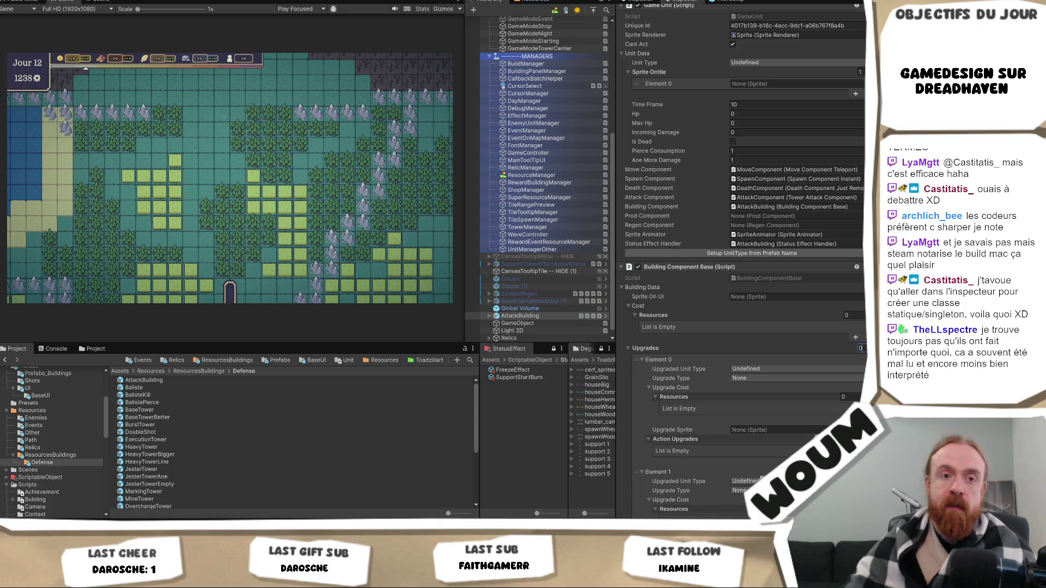
key(Return)
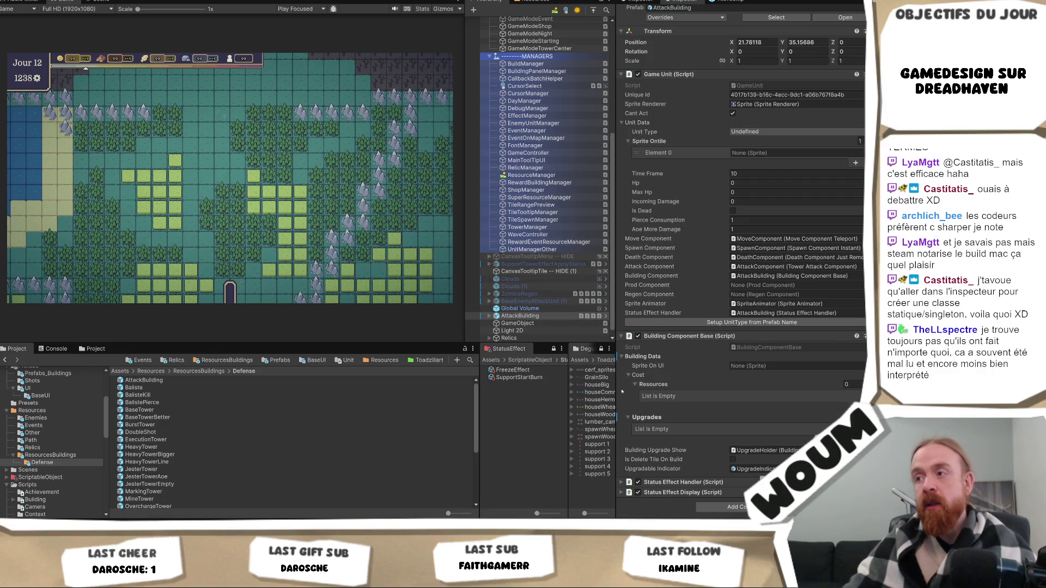
click(730, 507)
Step: Add a Berserker Tower Attack Component to AttackBuilding and locate its script in the project
text(executi)
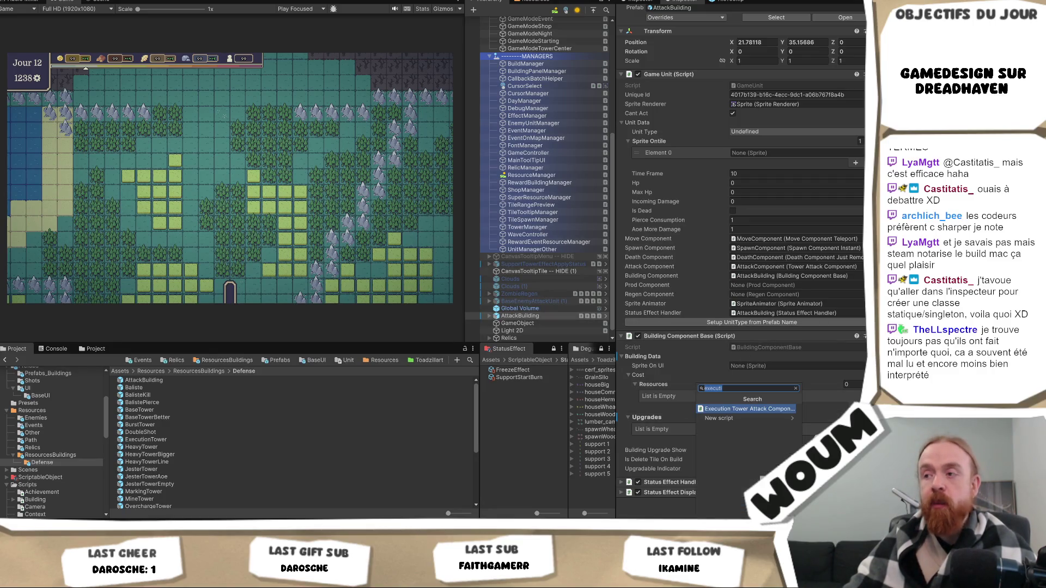
text(berse)
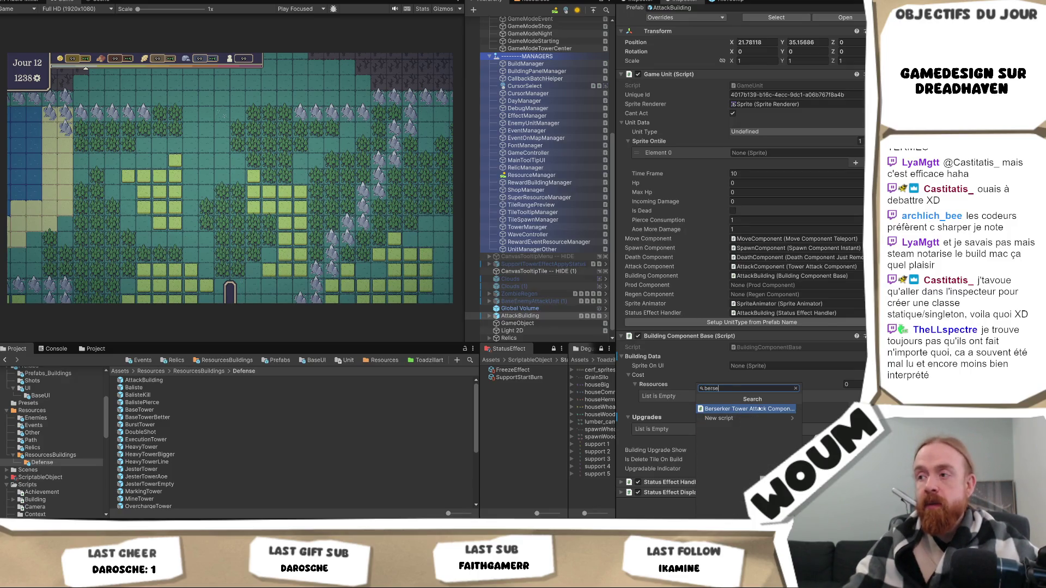
click(759, 409)
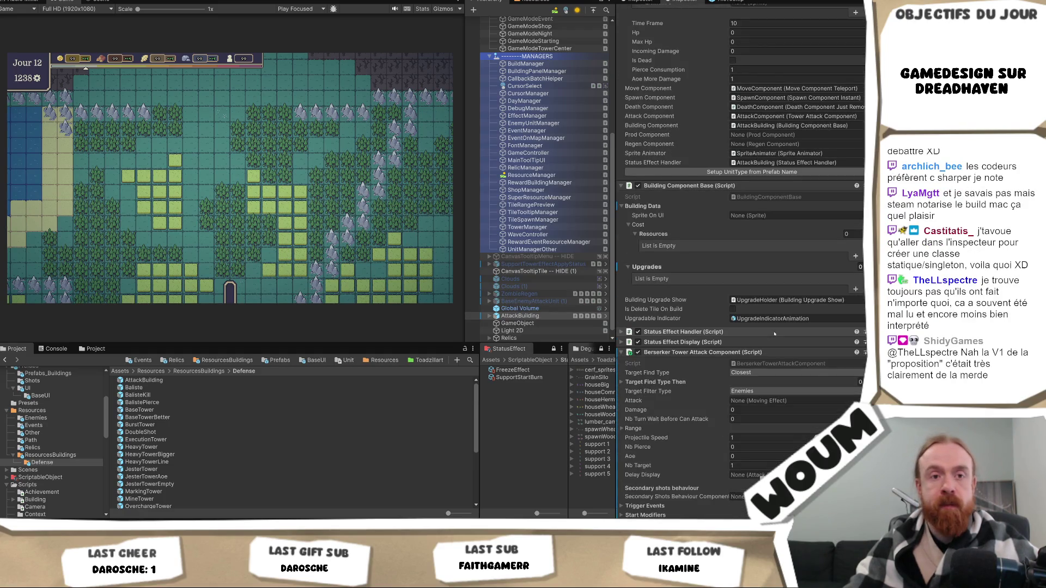
scroll(774, 334, down, 3)
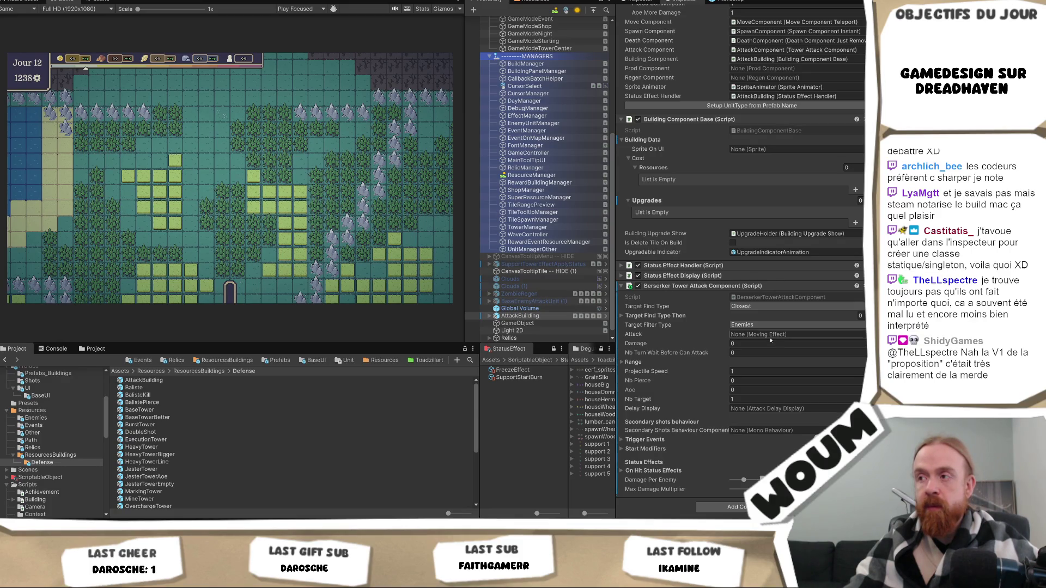
click(778, 298)
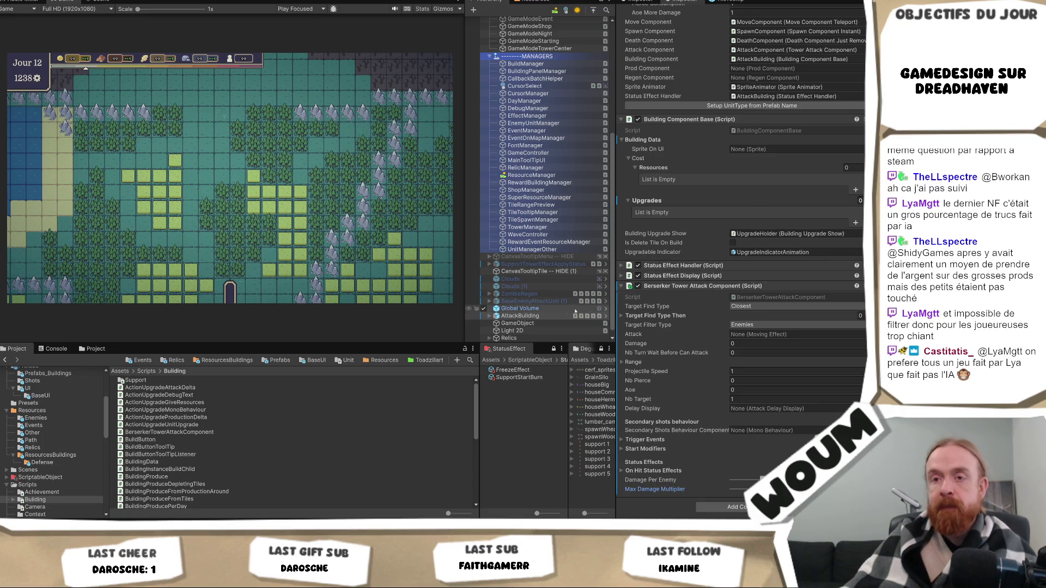
click(232, 360)
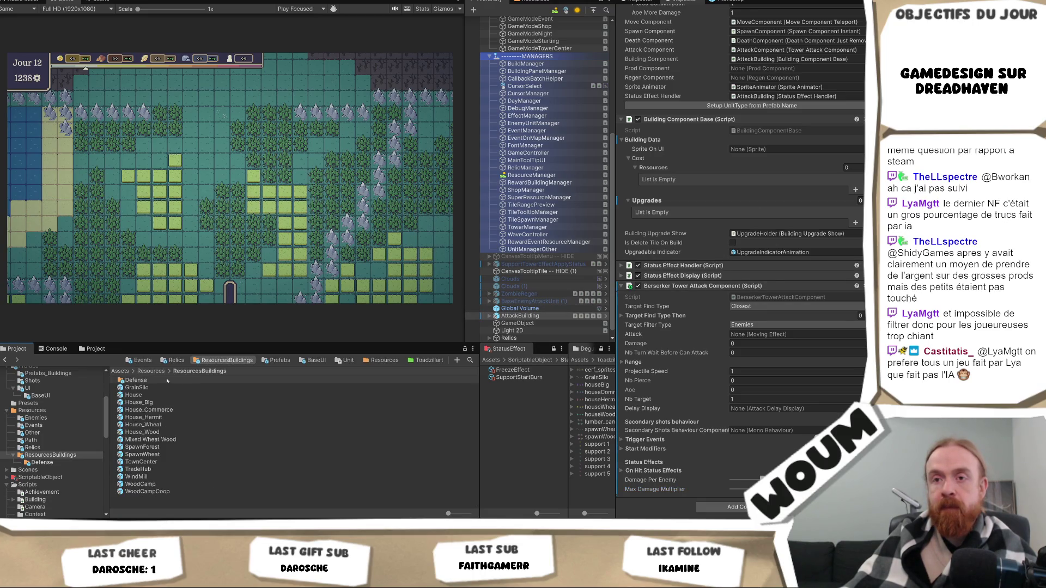
scroll(545, 280, down, 1)
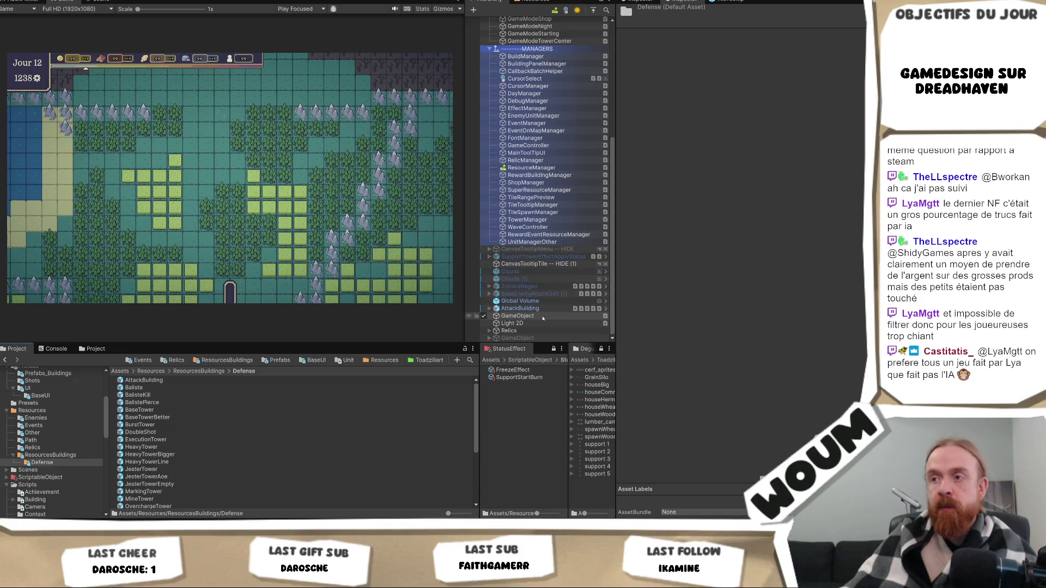
click(549, 308)
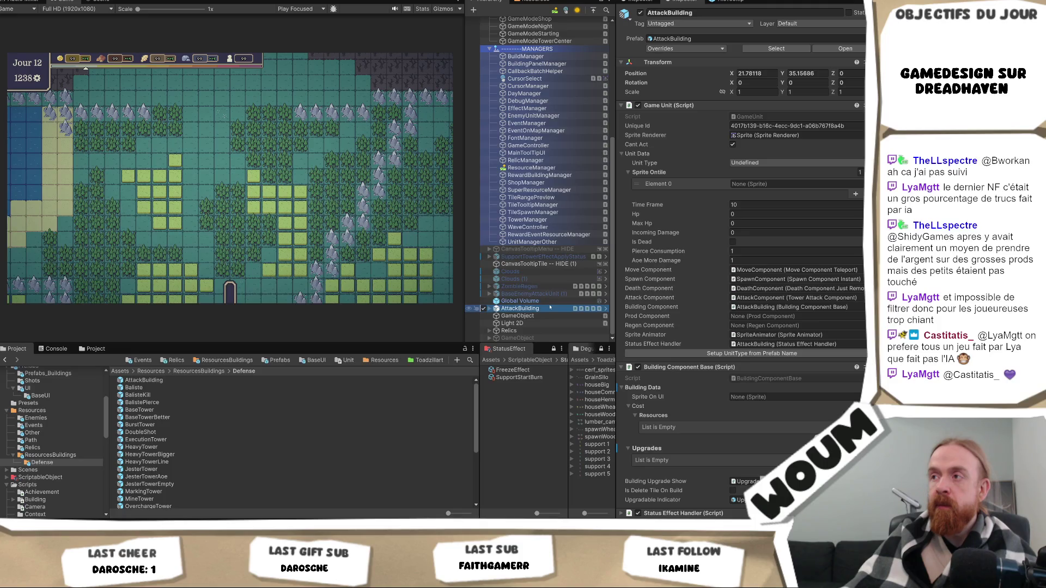
Step: Set Unit Type to Berserker Tower and rename the AttackBuilding object to BerserkerTower
click(763, 163)
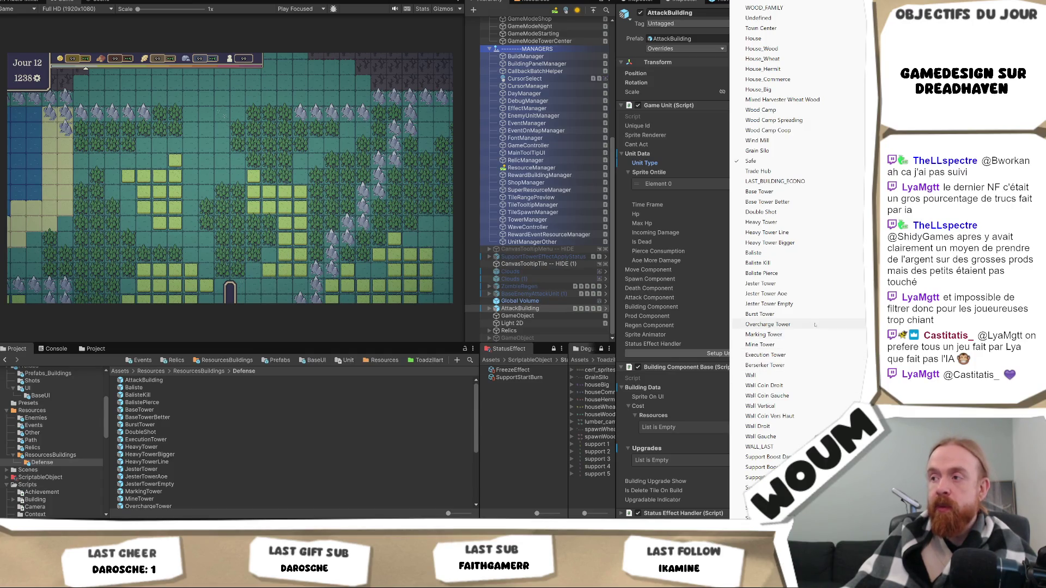
click(807, 365)
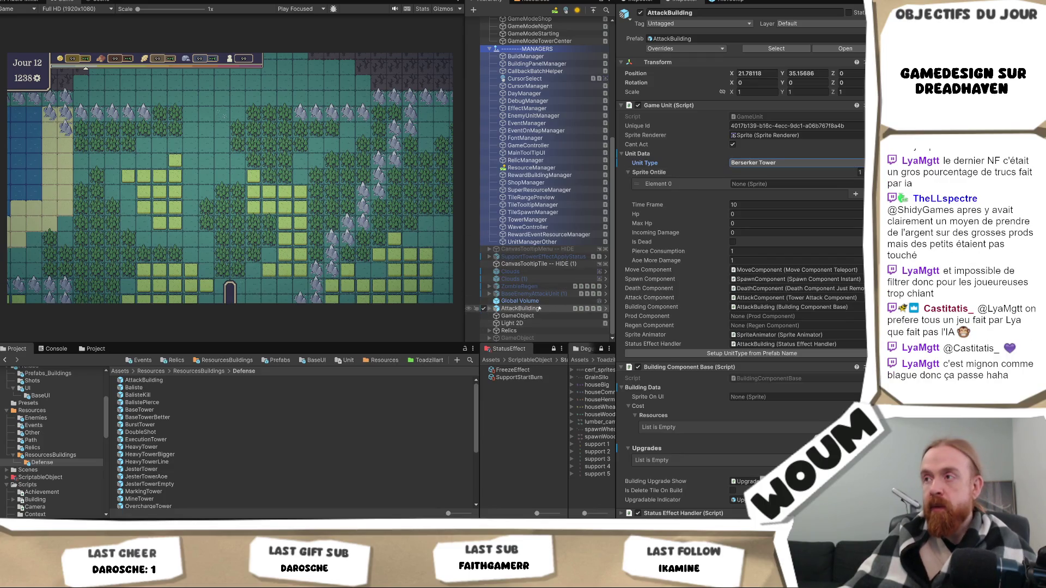
click(533, 309)
text(BerserkerTower)
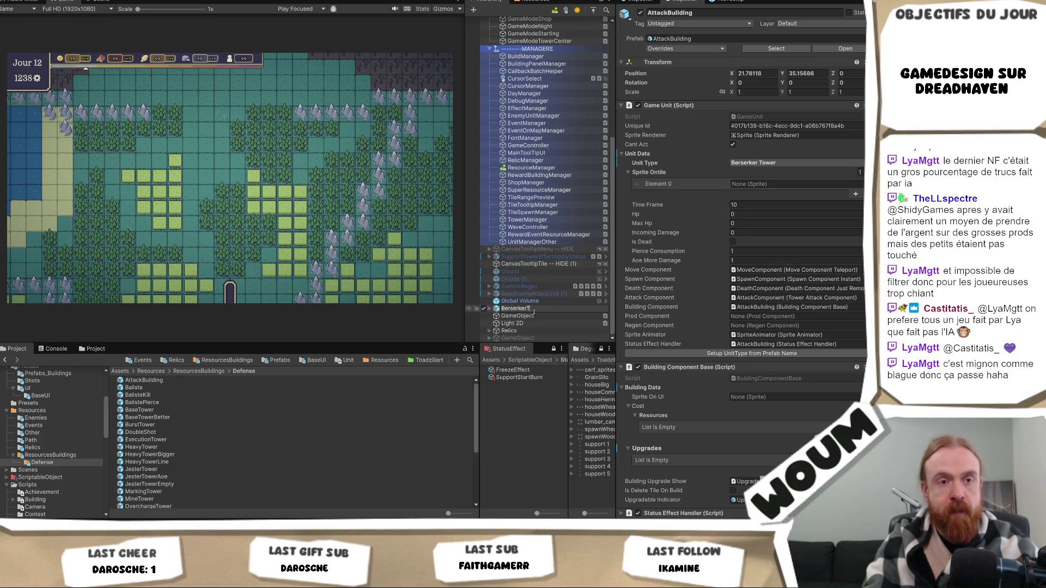
key(Return)
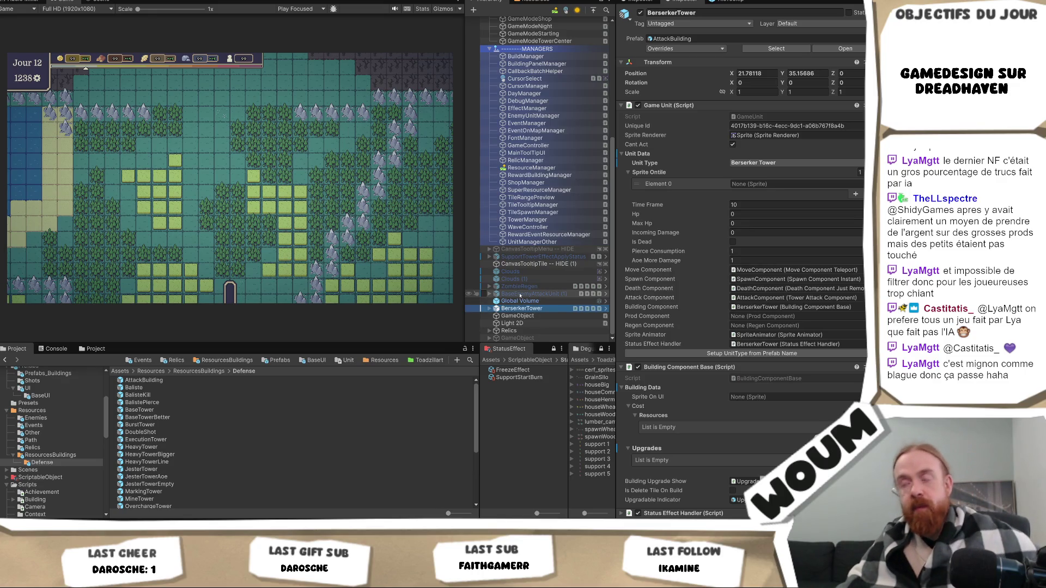
Step: Create a BerserkerTower prefab variant in the Defense folder, dropping ' Variant' from its name
mouse_move(520, 308)
mouse_down()
mouse_move(245, 420)
mouse_move(49, 474)
mouse_move(50, 455)
mouse_move(42, 462)
mouse_up()
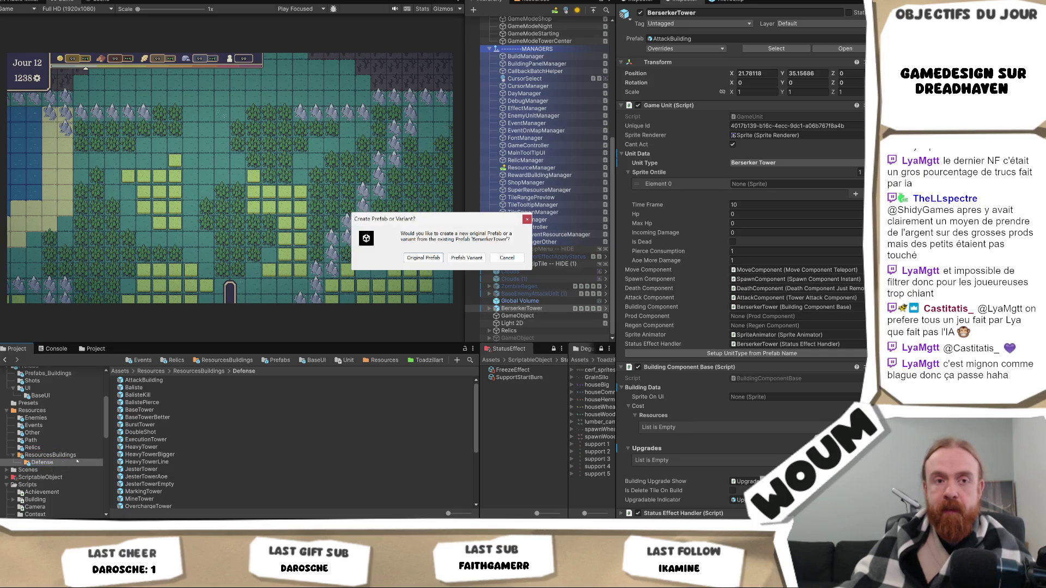
click(466, 258)
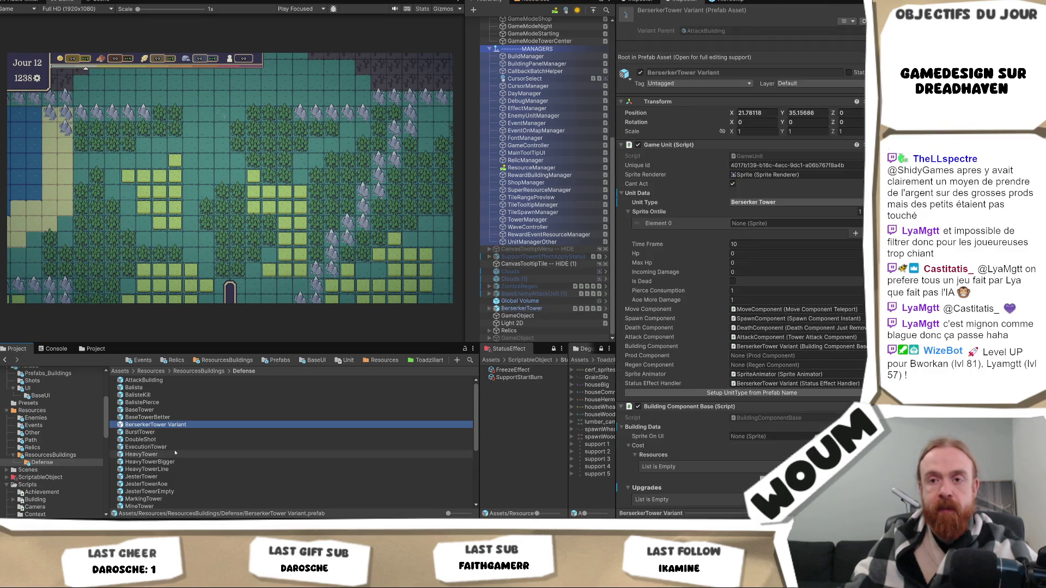
double_click(187, 424)
key(BackSpace)
key(BackSpace)
key(Return)
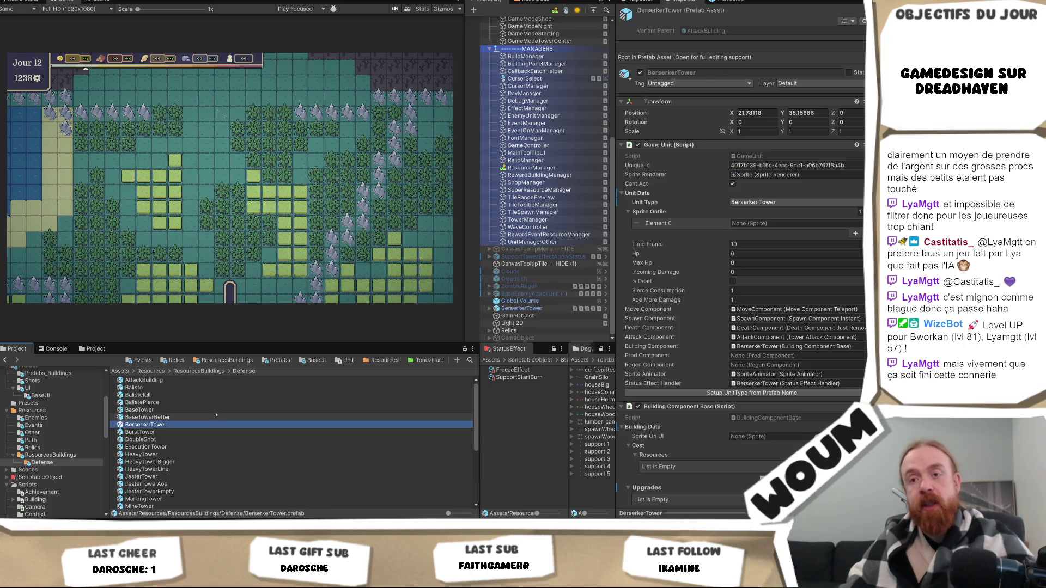
double_click(187, 425)
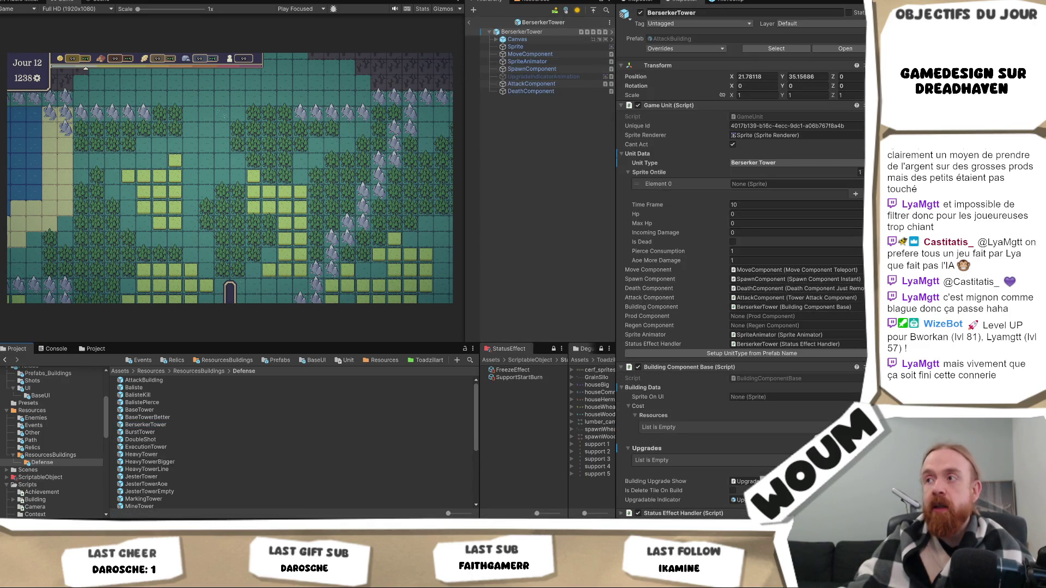
Step: Assign the house_wood sprite to the prefab's Element 0 on-tile sprite via a 'wood' search
click(860, 184)
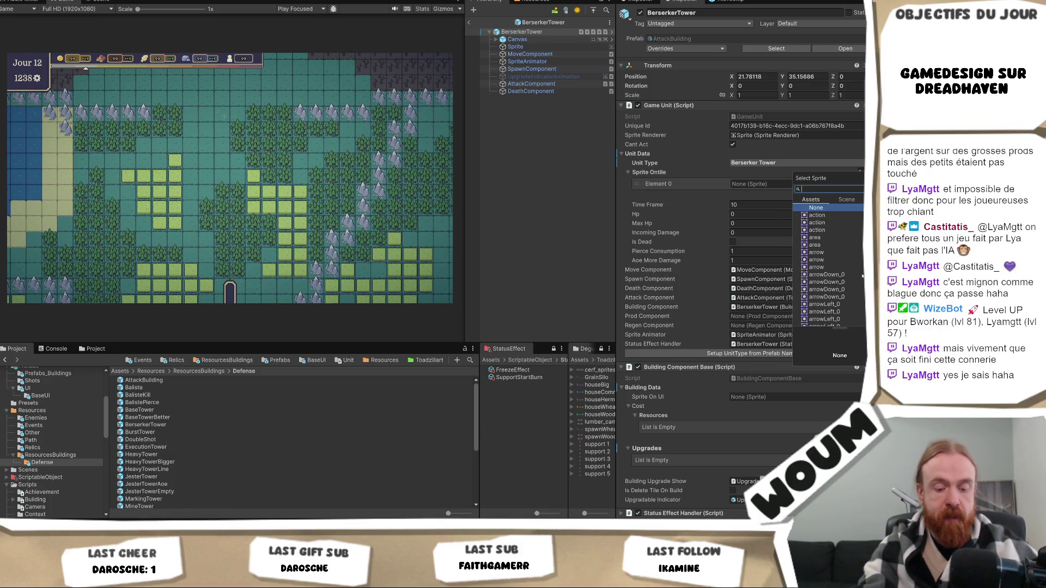
text(o)
key(BackSpace)
key(BackSpace)
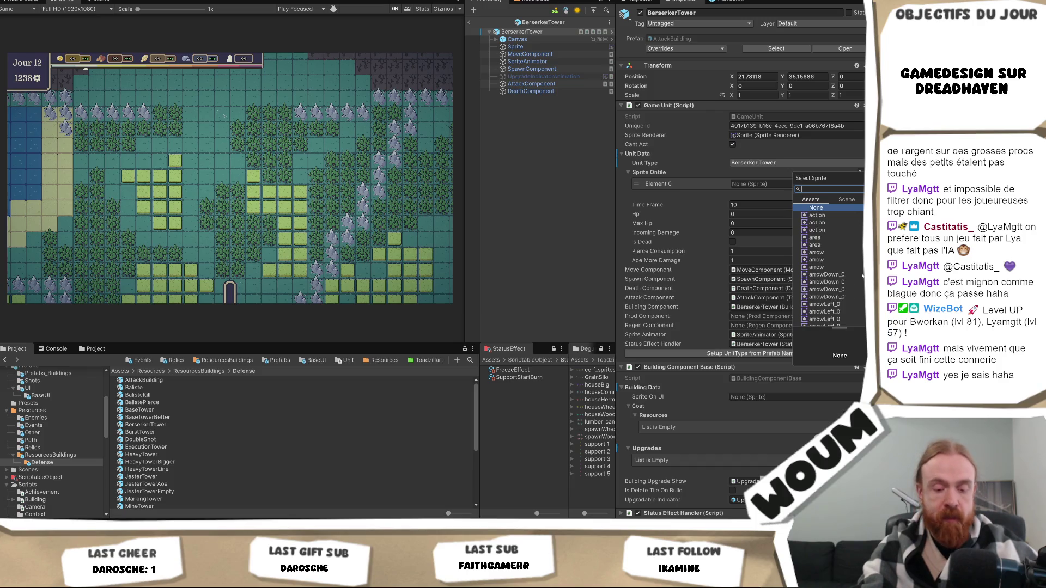
text(woodc)
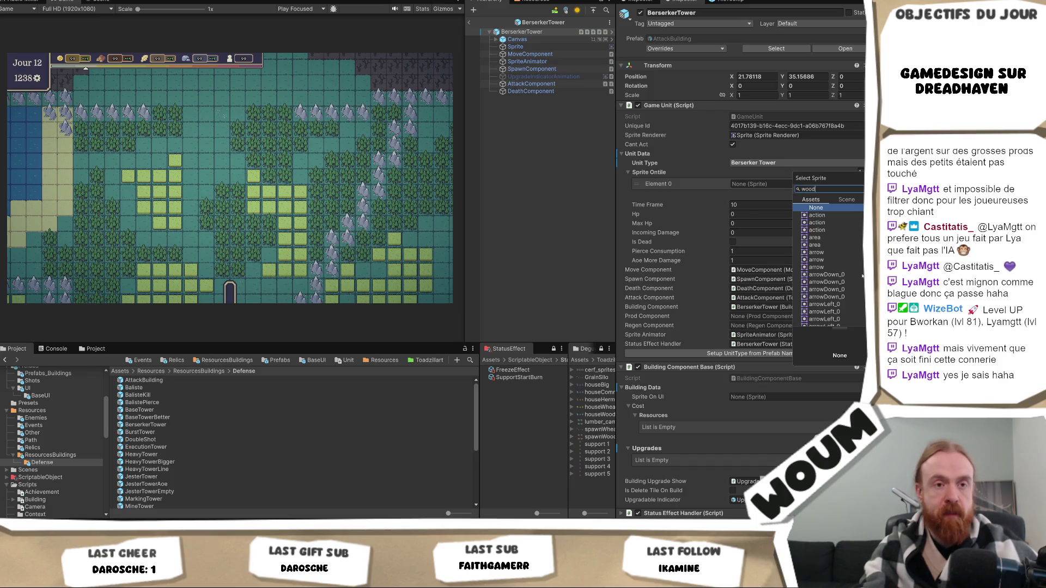
key(BackSpace)
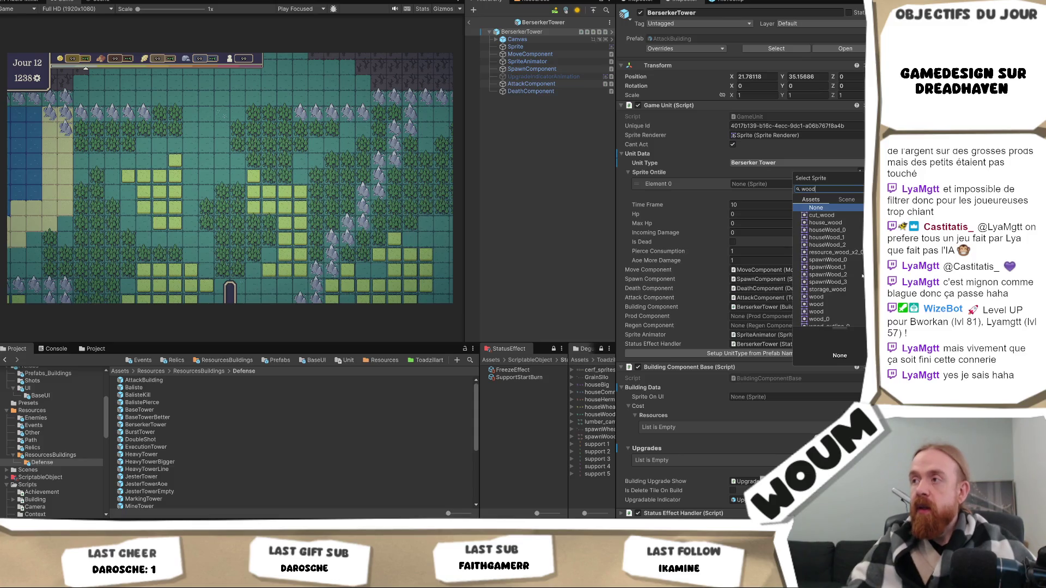
click(833, 224)
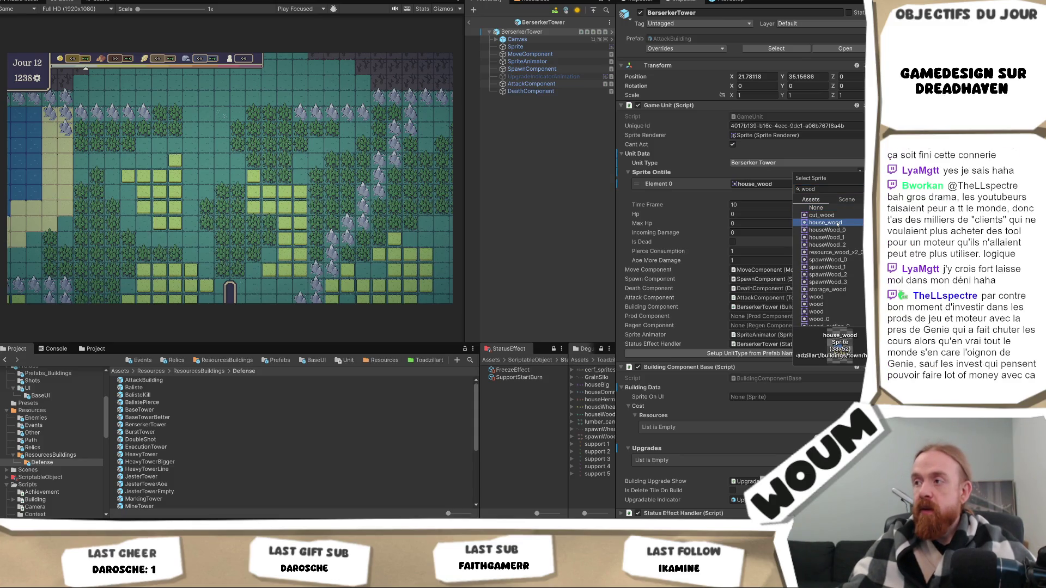
click(836, 223)
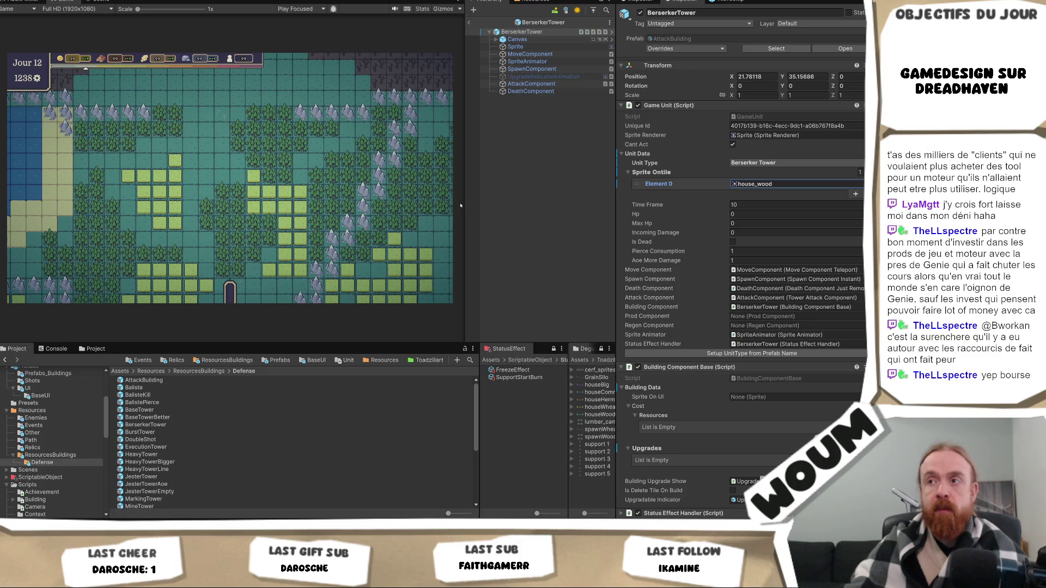
drag(464, 204, 477, 206)
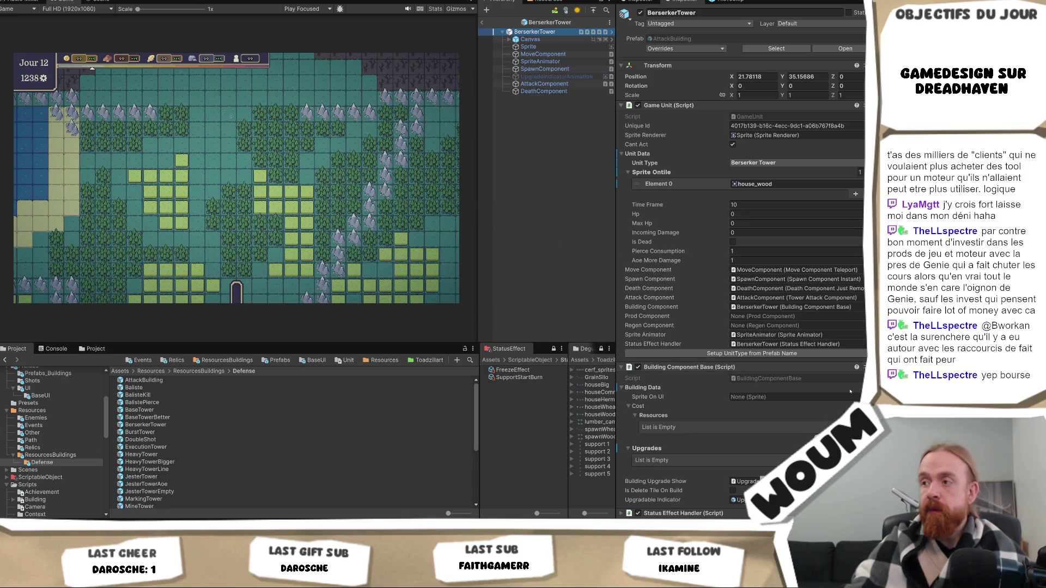
scroll(824, 405, down, 1)
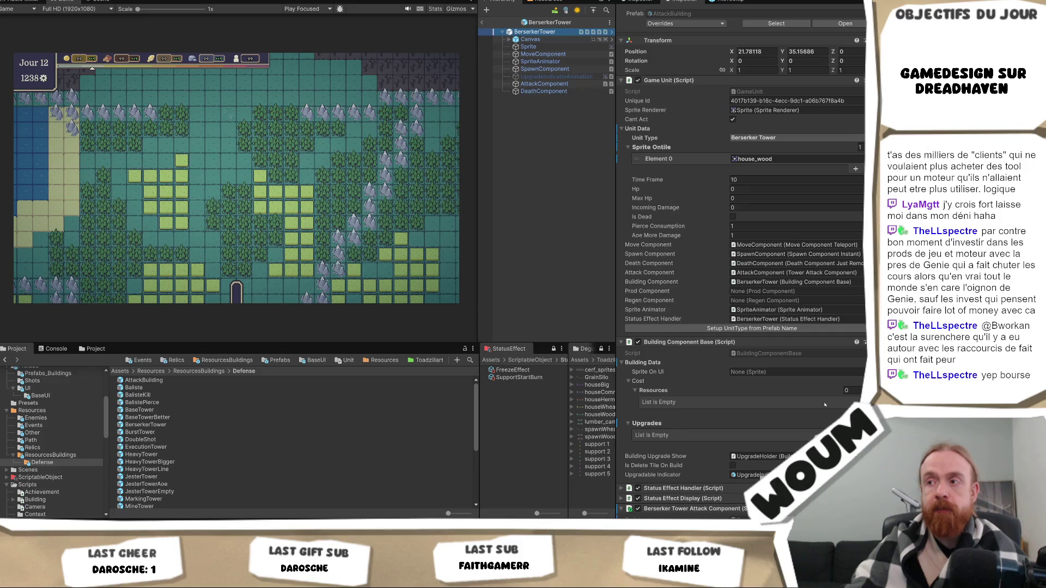
scroll(825, 405, up, 1)
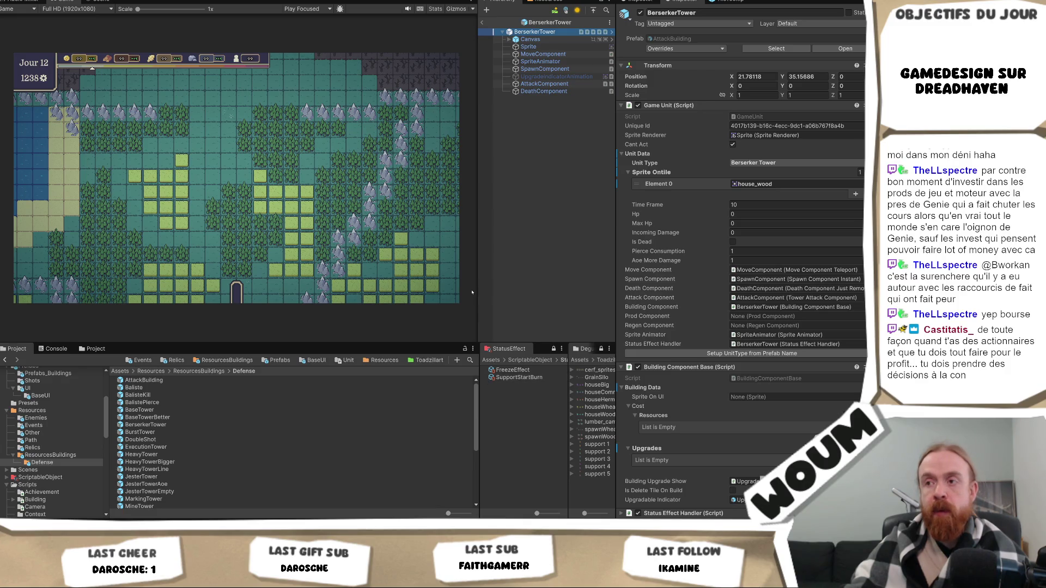
drag(477, 290, 457, 299)
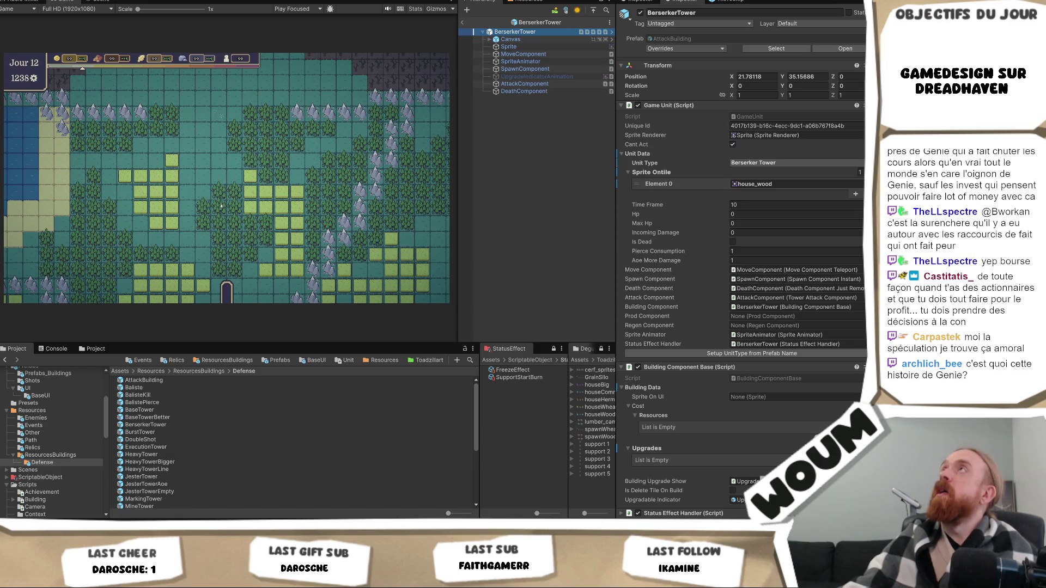
mouse_move(479, 402)
mouse_down()
mouse_move(459, 400)
mouse_move(471, 405)
mouse_up()
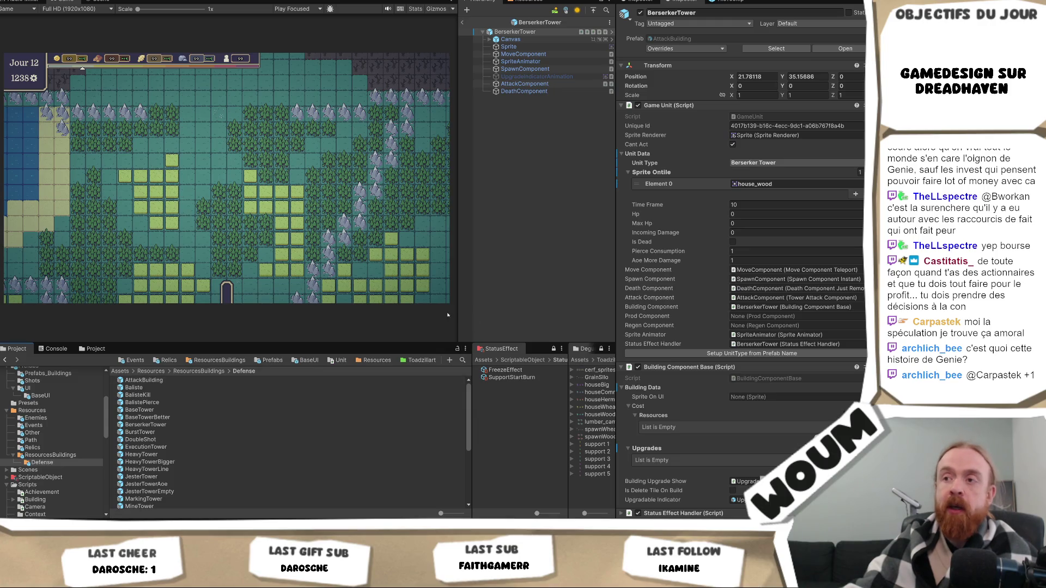
drag(460, 320, 457, 325)
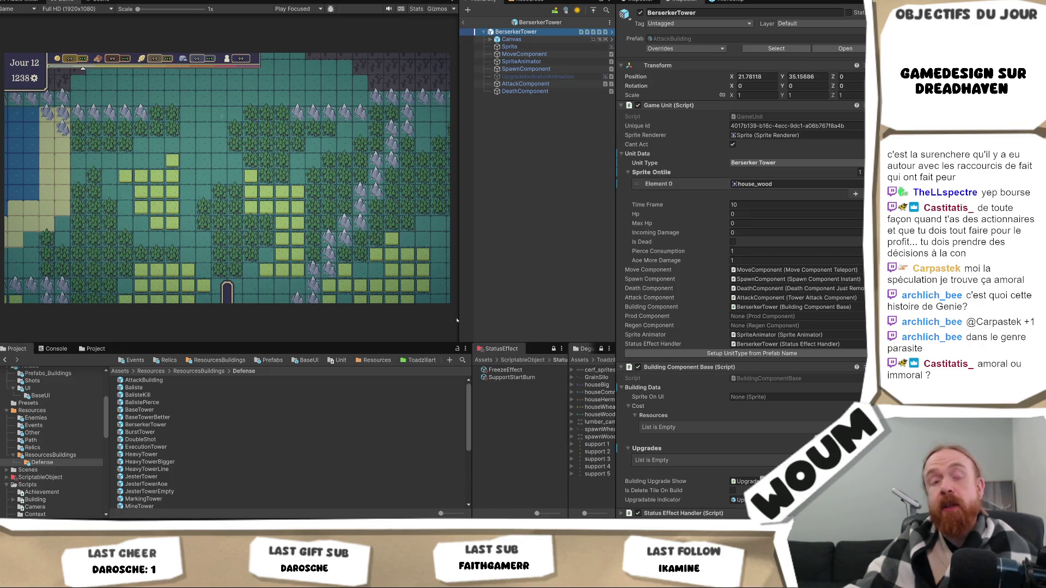
mouse_move(459, 318)
mouse_down()
mouse_move(475, 321)
mouse_move(462, 323)
mouse_move(464, 349)
mouse_up()
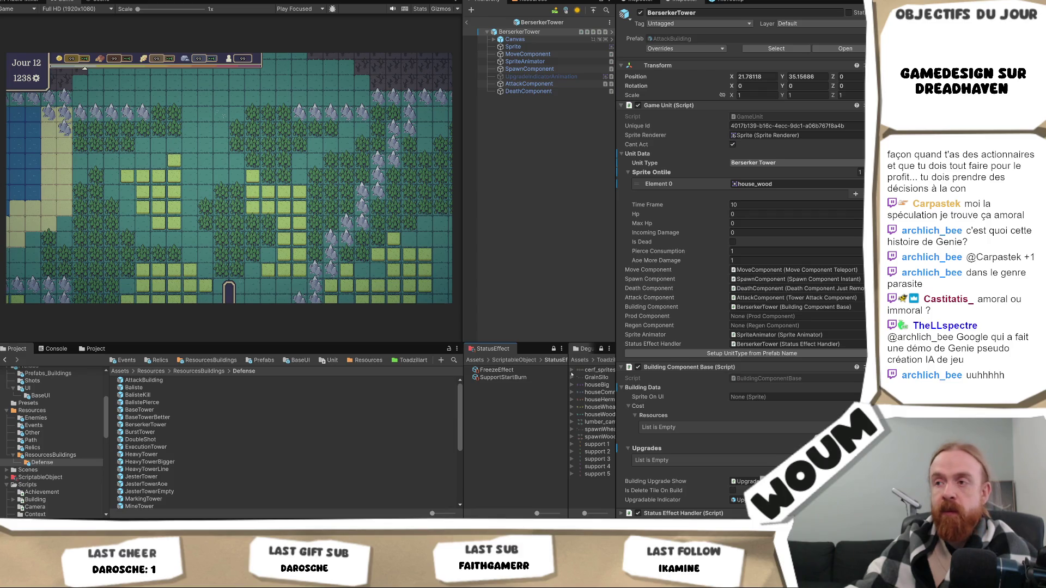
drag(568, 372, 546, 371)
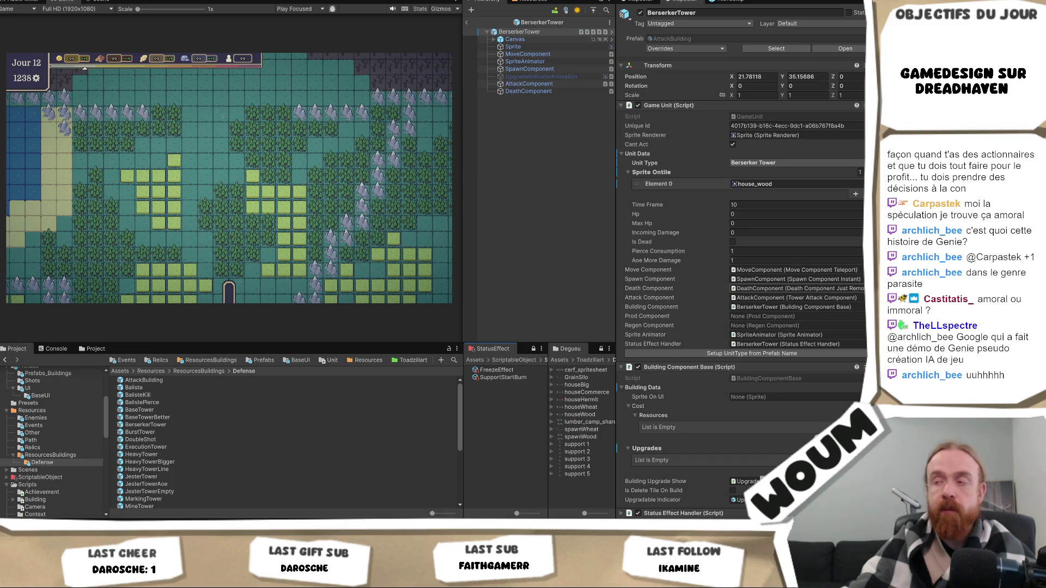
scroll(763, 300, down, 1)
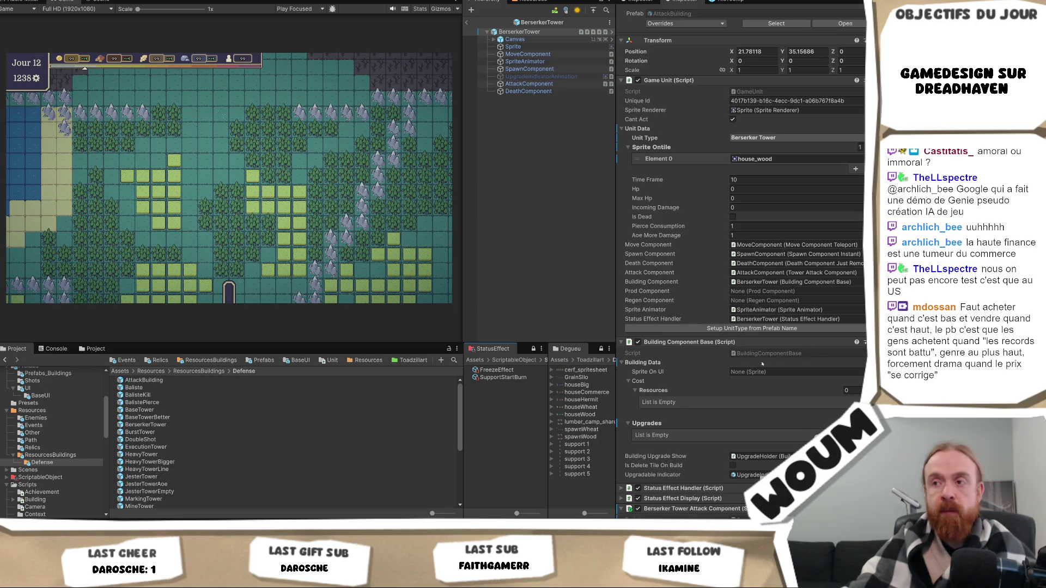
drag(465, 410, 463, 413)
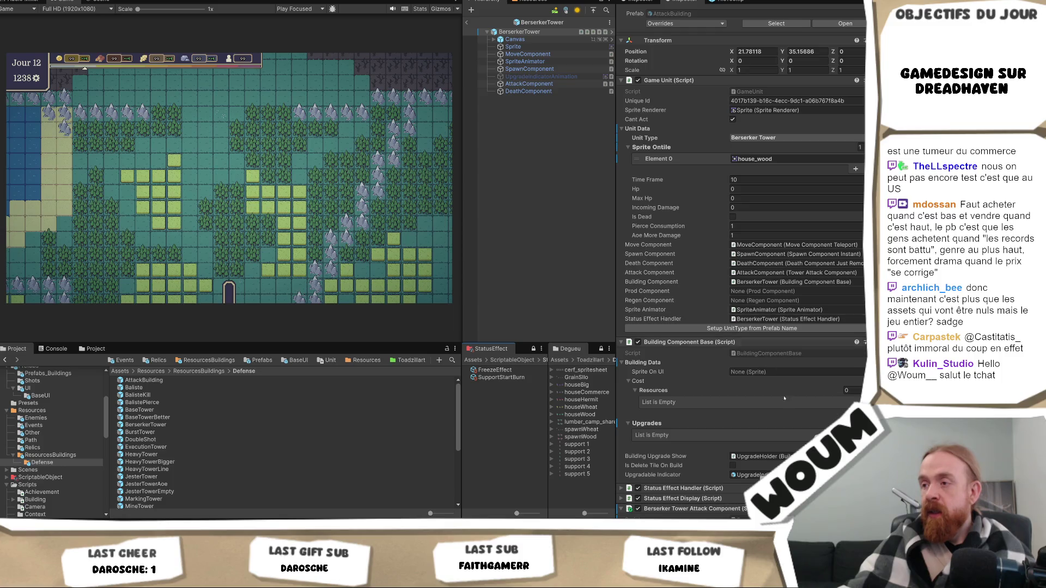
Step: Search 'tir' in the Project window and assign TirArrow as the tower's Attack
scroll(791, 440, down, 10)
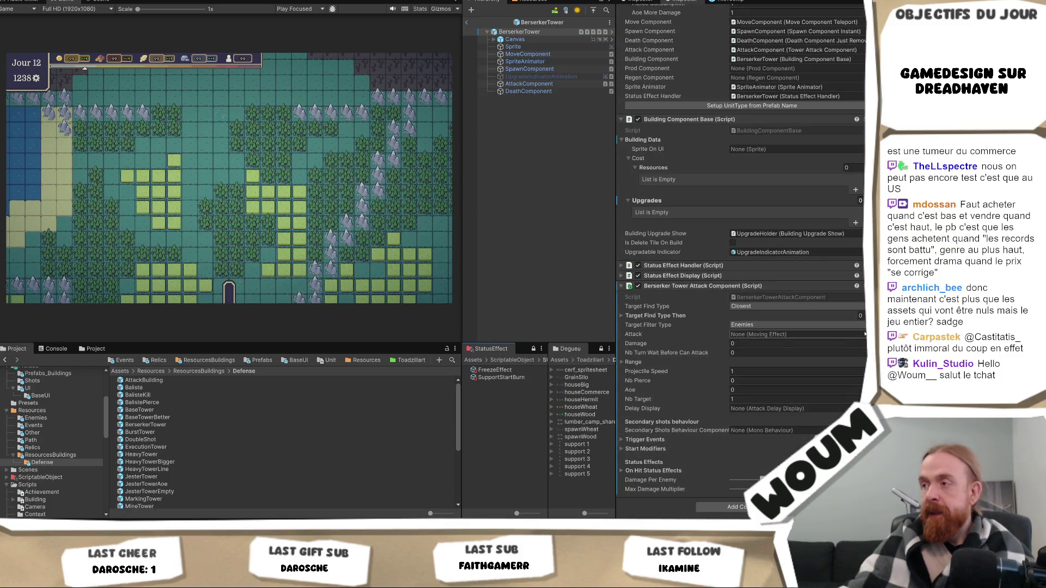
click(452, 360)
text(tir)
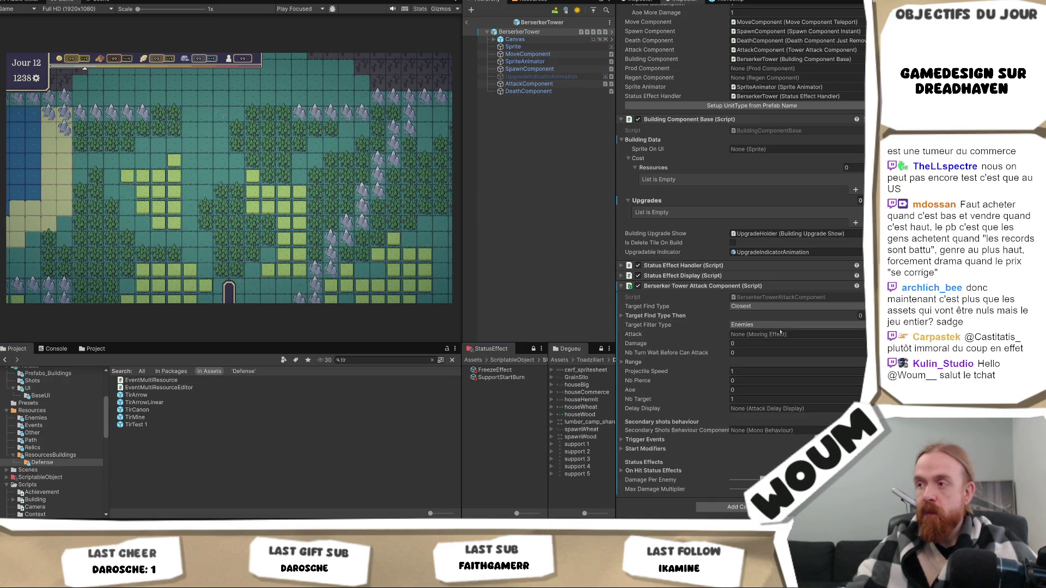
drag(136, 395, 823, 336)
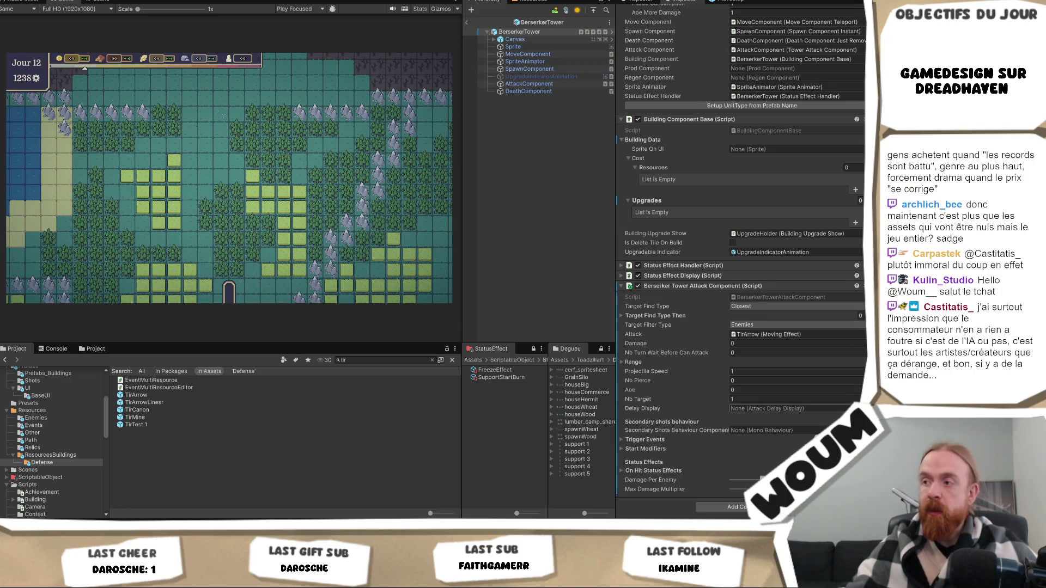
Step: Set the attack Delay Display to the AttackComponent object
click(862, 408)
double_click(832, 377)
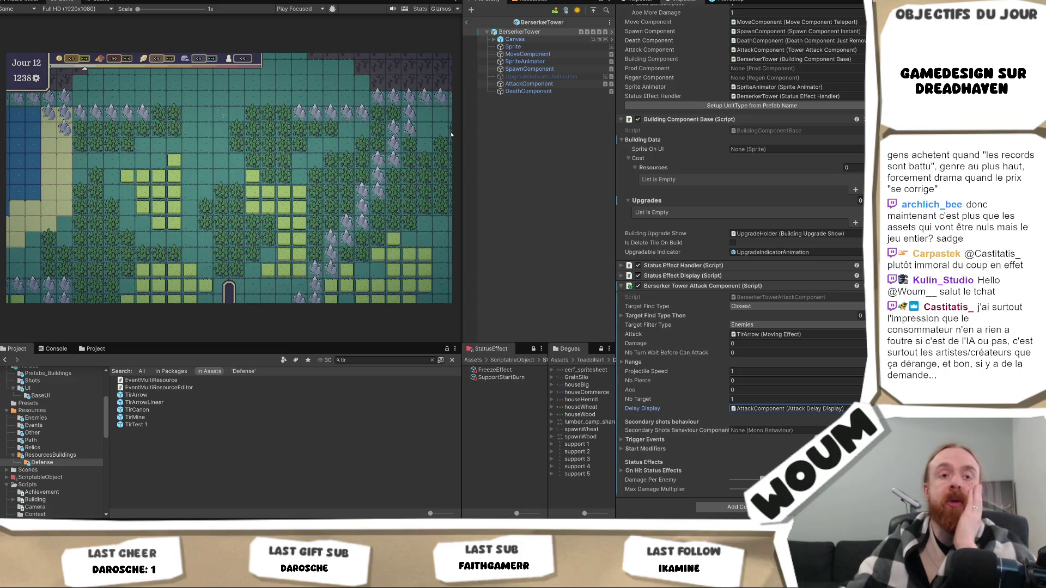
mouse_move(463, 136)
mouse_down()
mouse_move(443, 147)
mouse_move(463, 156)
mouse_move(444, 158)
mouse_up()
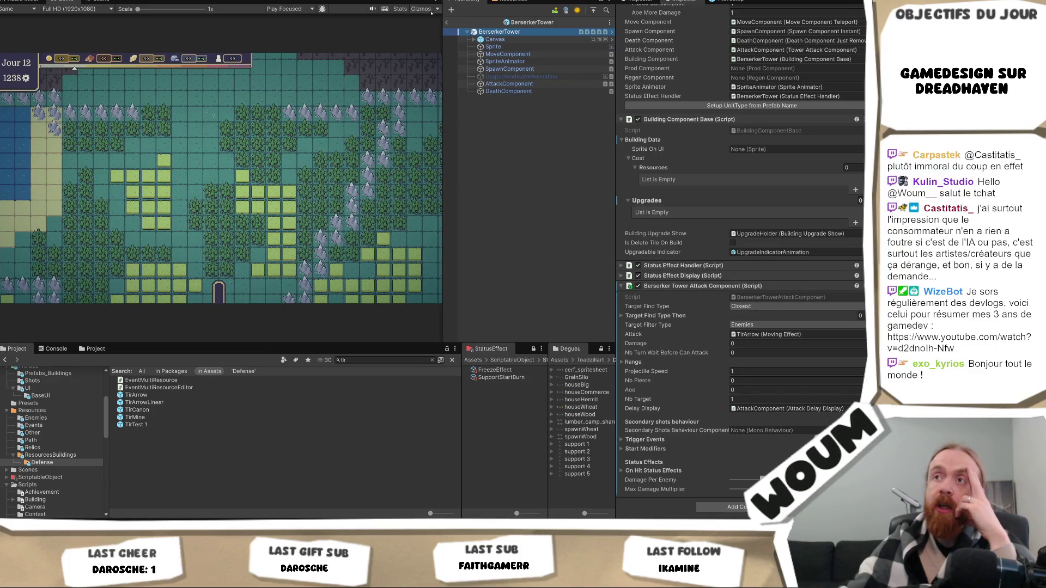
Step: Leave the BerserkerTower prefab and return to the main scene
click(446, 23)
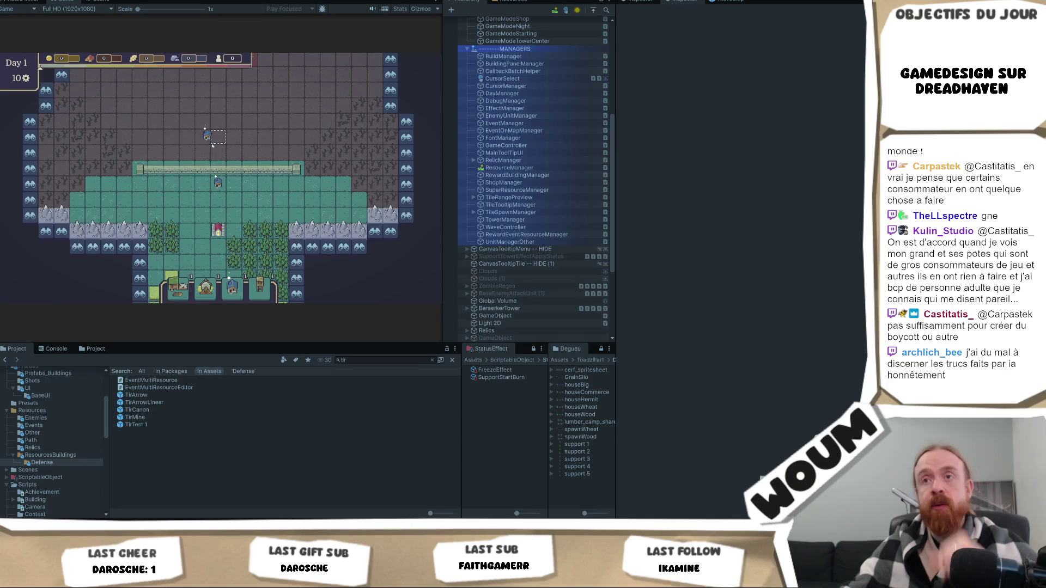
Step: Exit play mode and clear 'tir' from the Project search field
mouse_move(210, 221)
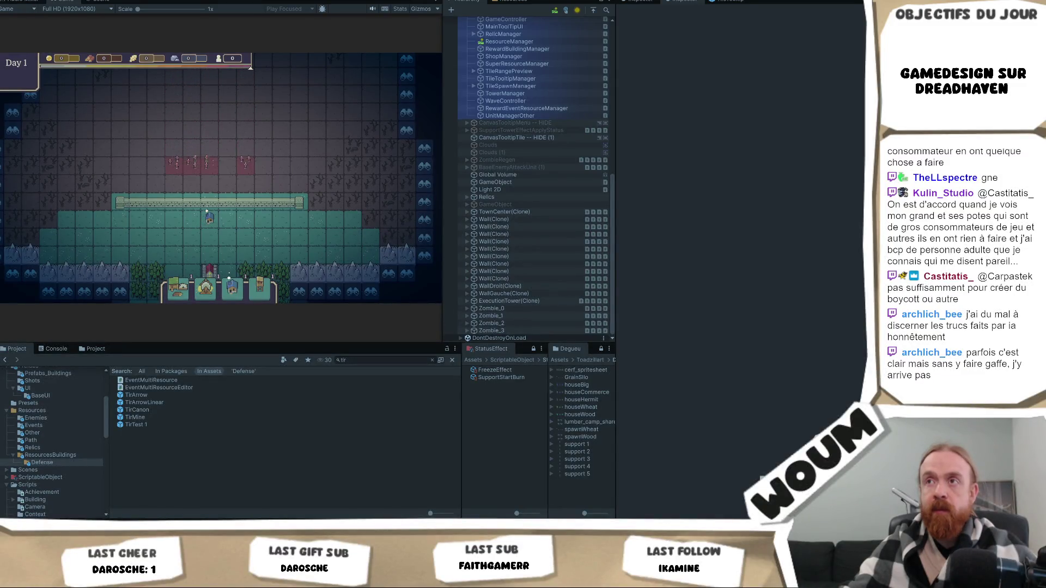
key(ctrl+p)
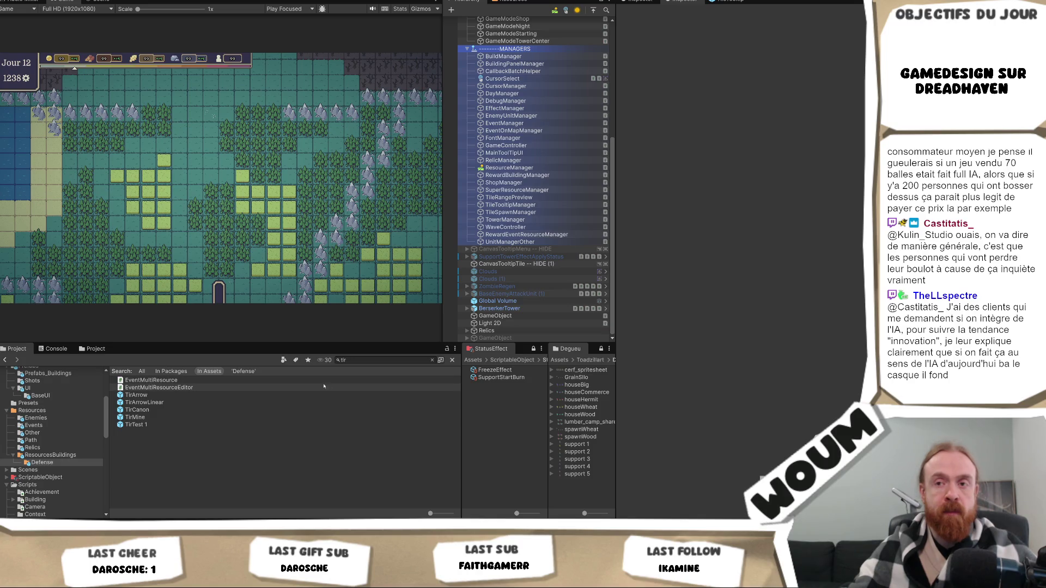
click(349, 360)
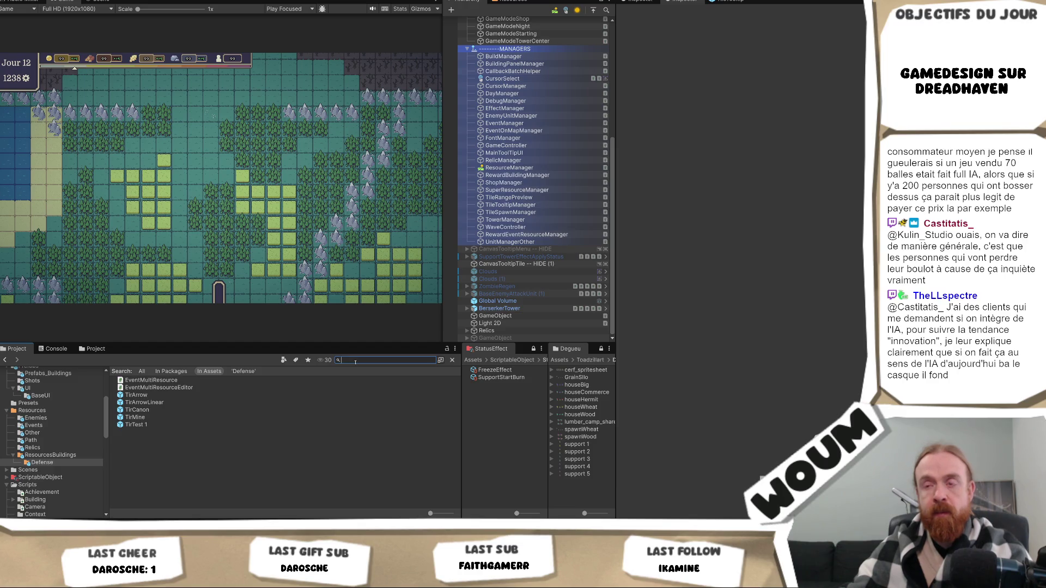
key(BackSpace)
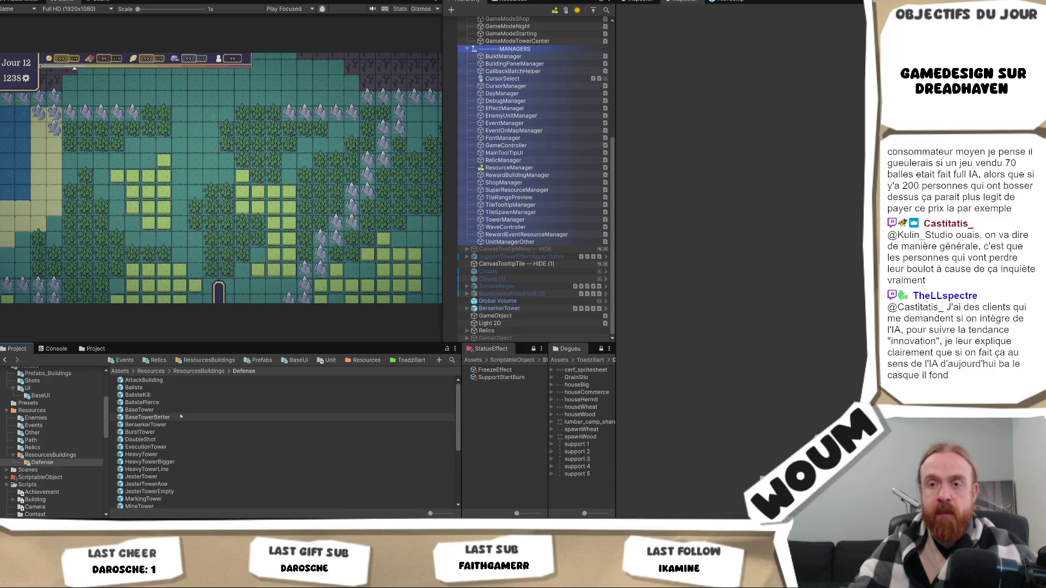
Step: Open the BerserkerTower prefab and scroll its Inspector down to the attack component
double_click(146, 425)
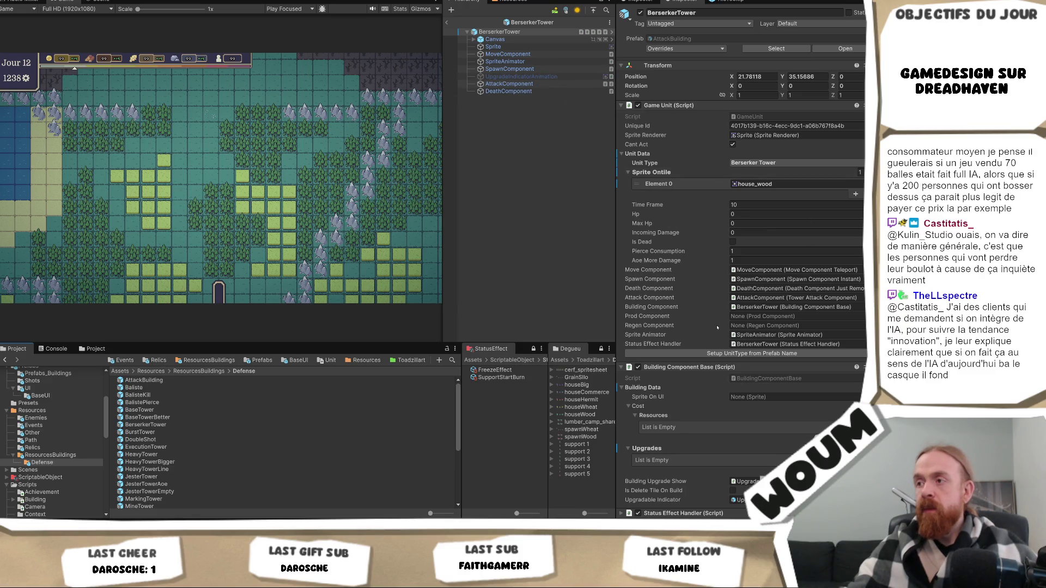
scroll(728, 322, down, 3)
scroll(728, 322, down, 3)
scroll(732, 318, down, 3)
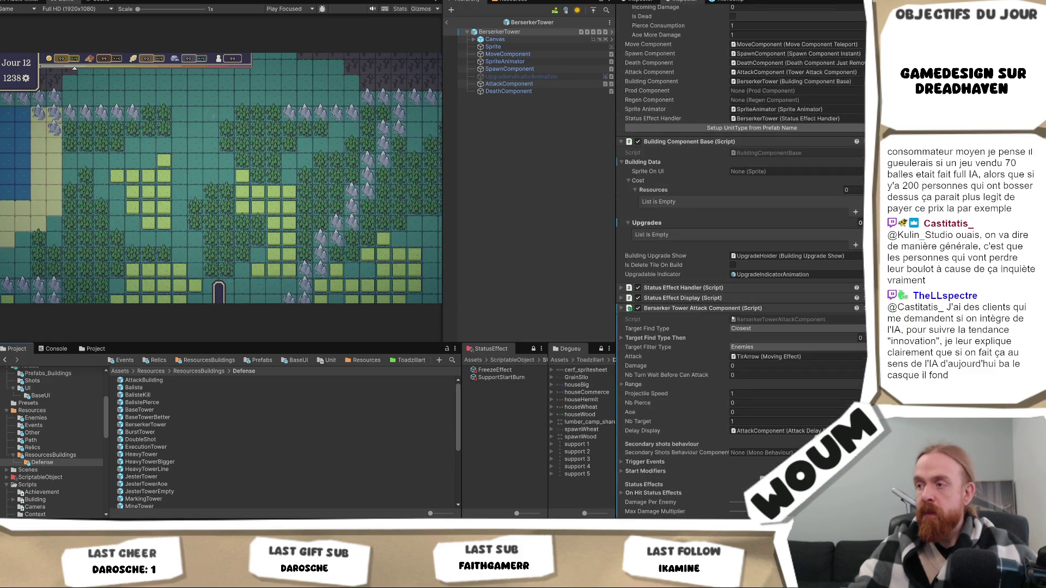
scroll(733, 318, down, 1)
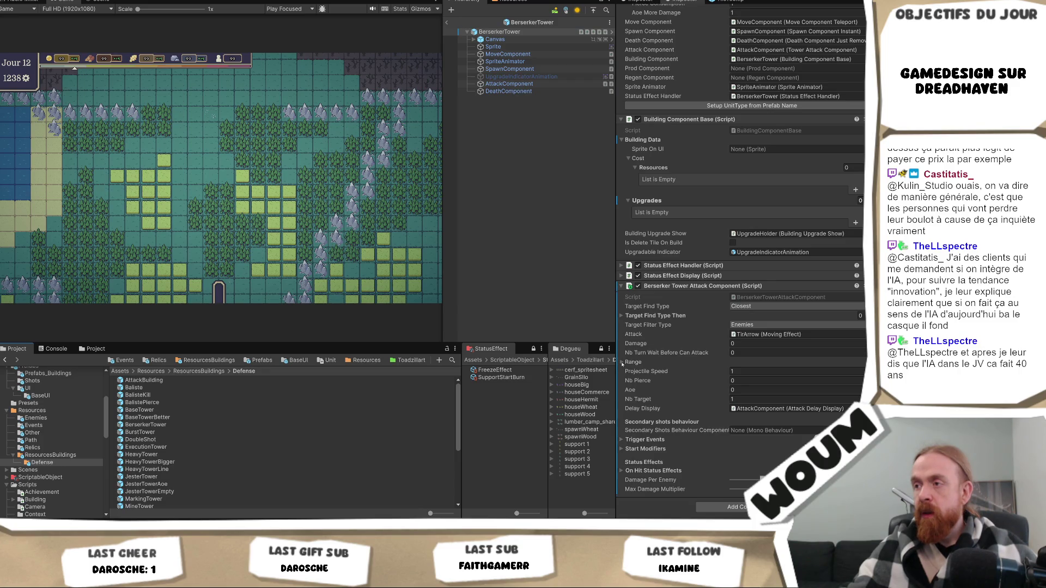
Step: Set the Berserker Tower Attack Component's Range to X 7, Y 7, then leave the prefab
click(621, 363)
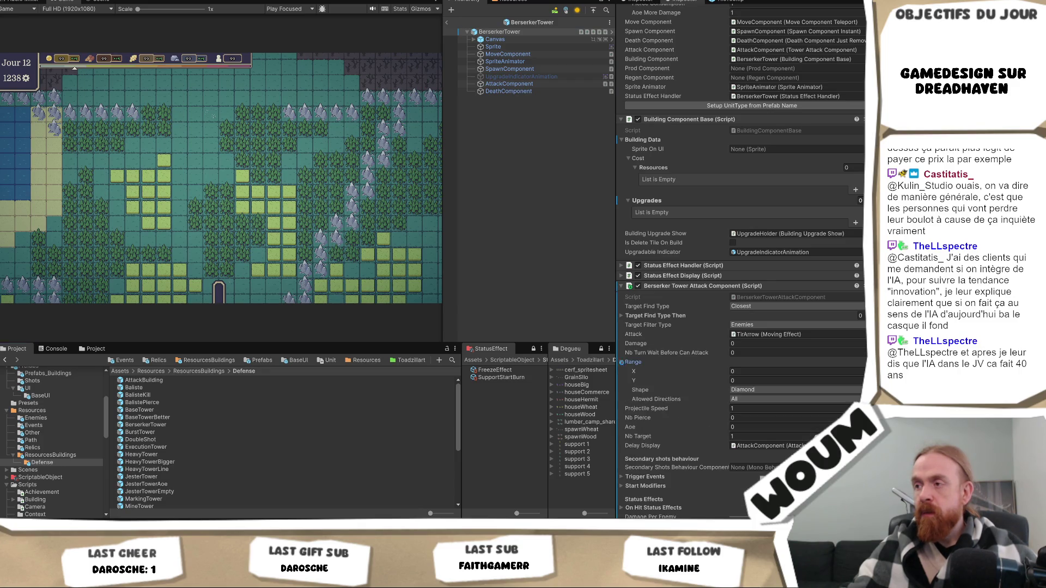
click(747, 372)
text(7)
click(747, 379)
text(7)
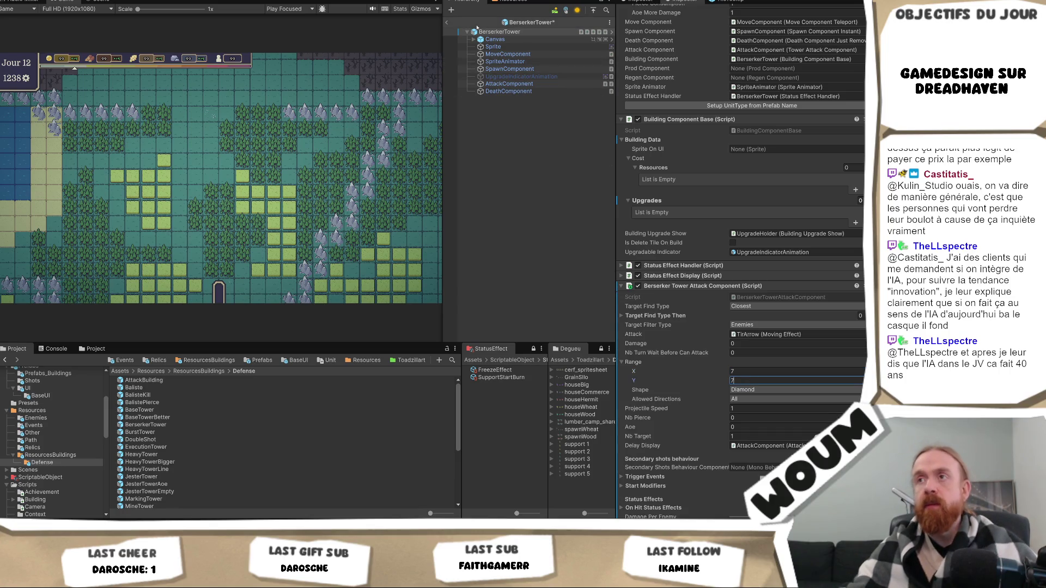
click(447, 23)
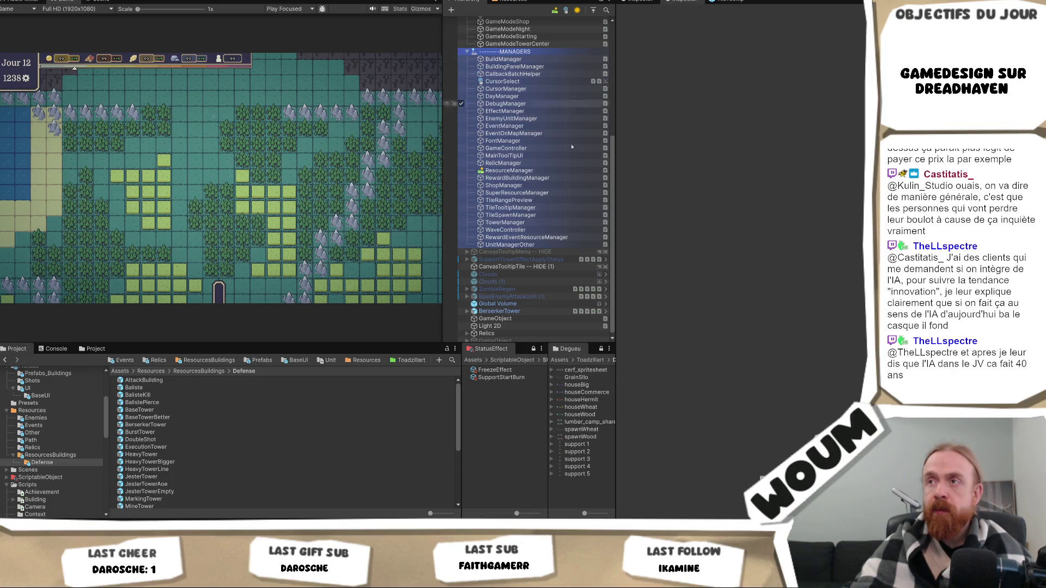
Step: Set GameModeTowerCenter's First Tower Type to Berserker Tower
click(567, 44)
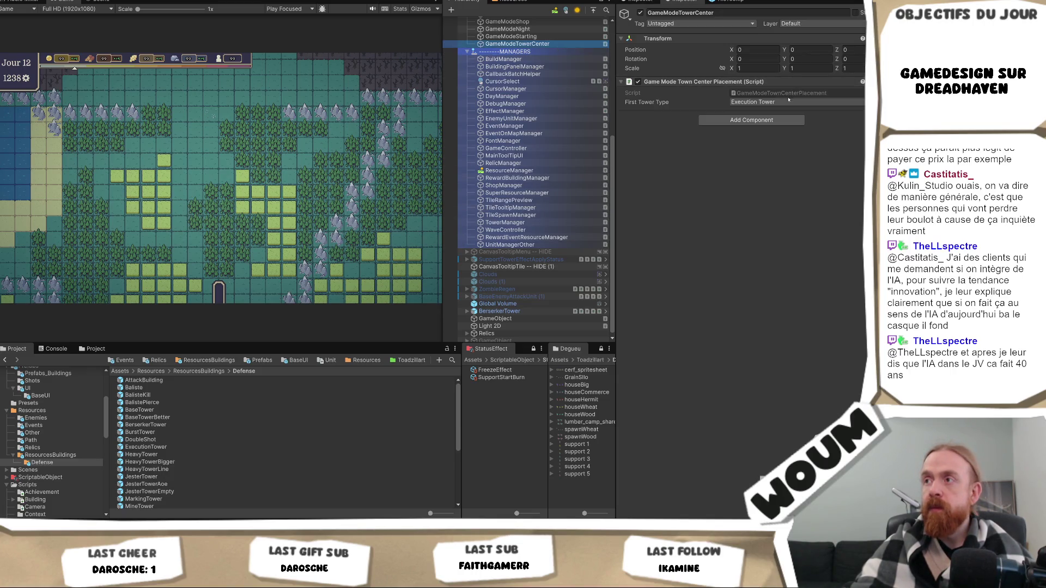
click(796, 102)
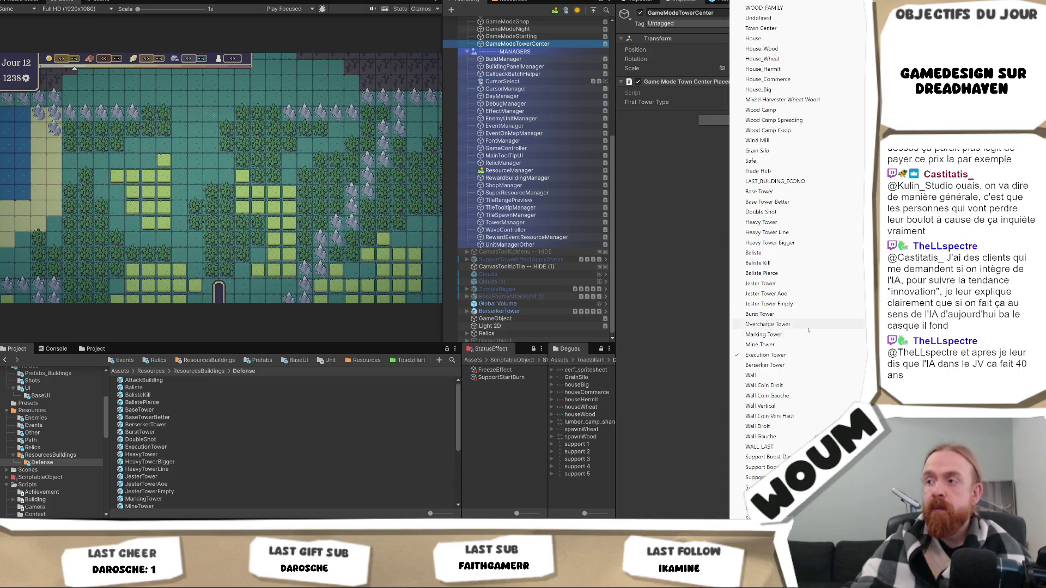
click(777, 365)
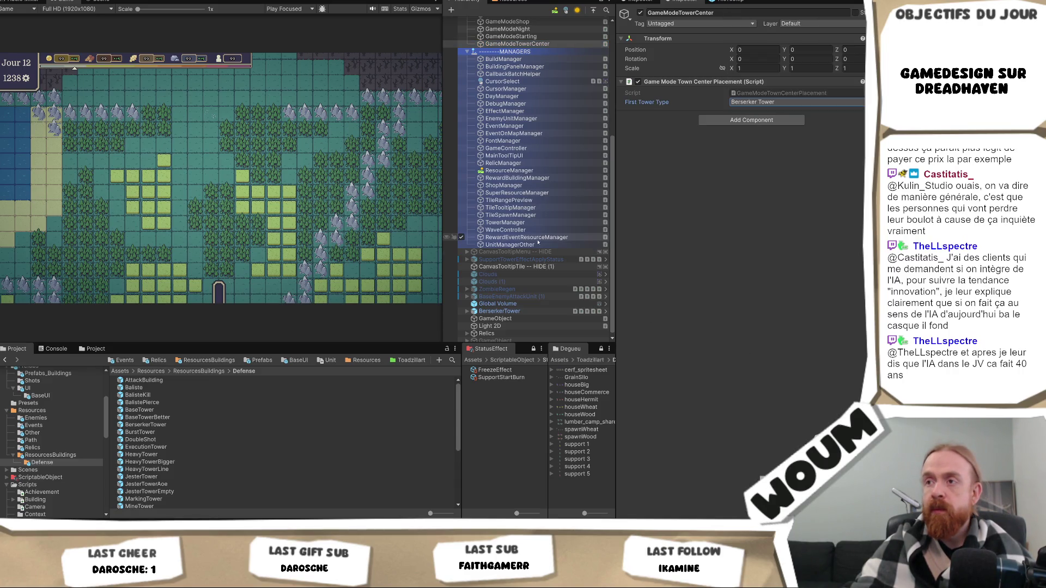
Step: Delete the BerserkerTower instance from the scene
scroll(502, 246, down, 1)
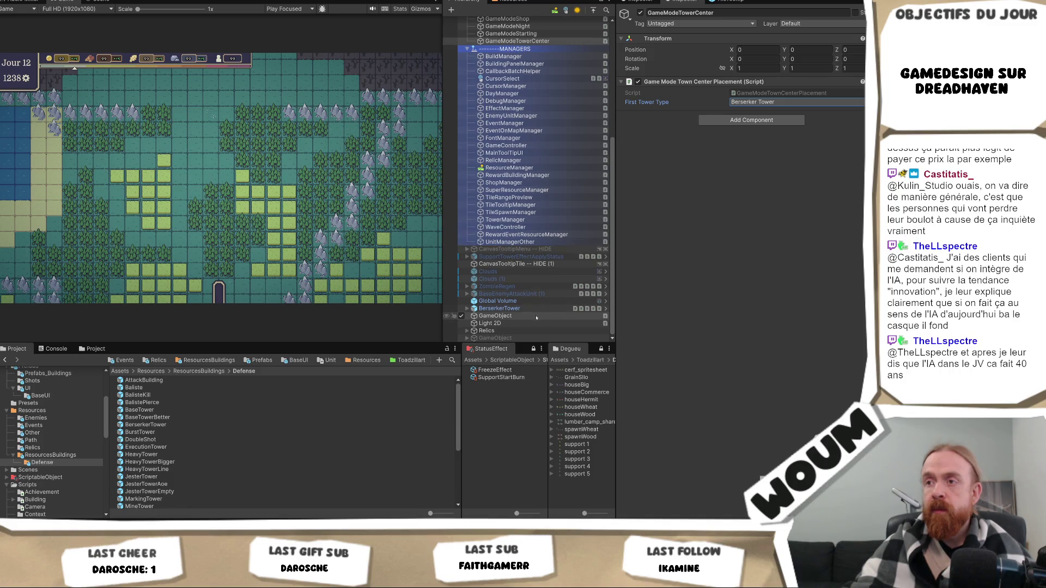
click(499, 308)
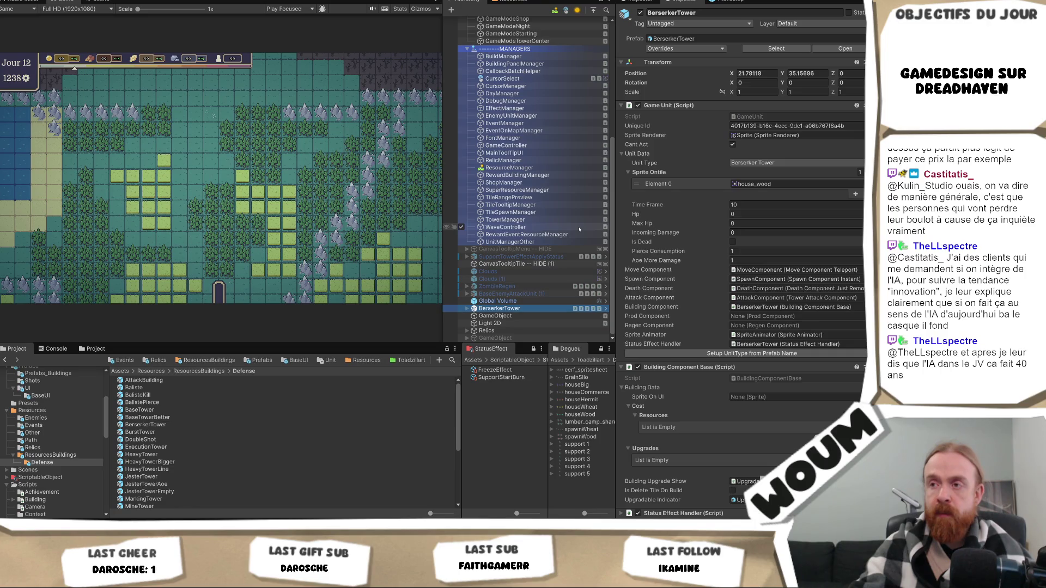
key(Delete)
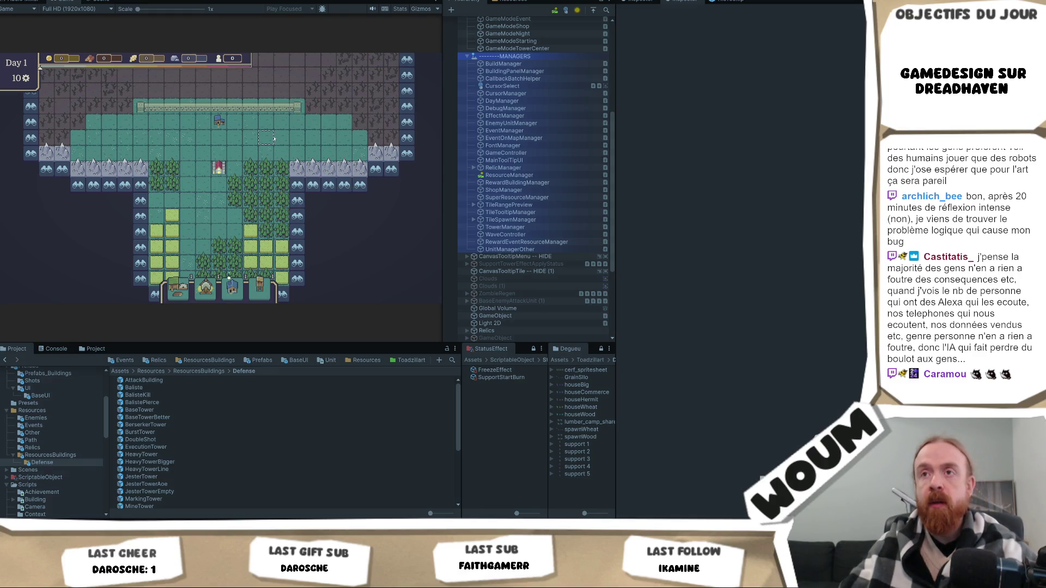
Step: End Day 1 in the running game to reach Day 2, then open the BerserkerTower prefab
mouse_move(233, 214)
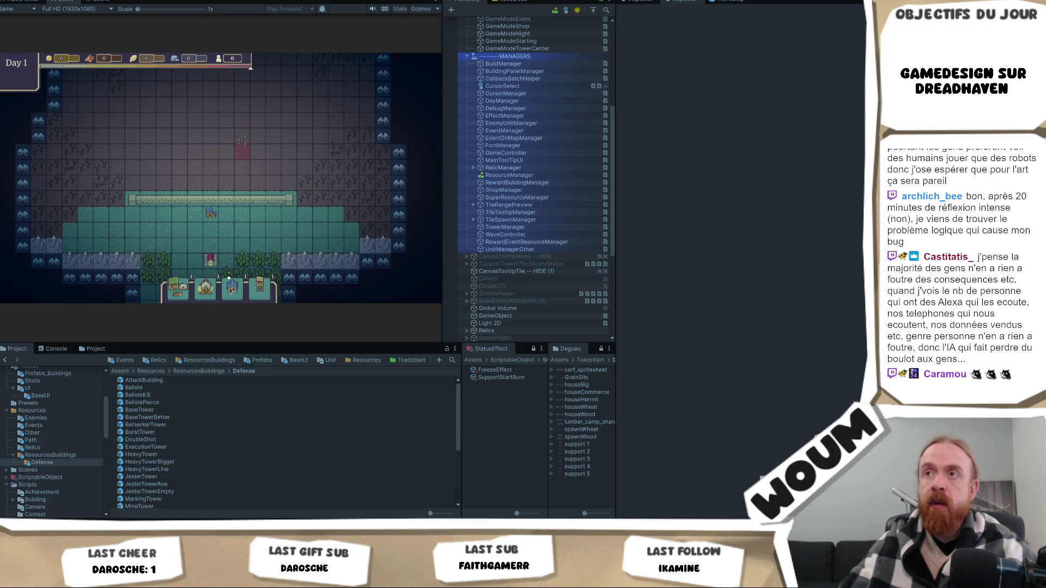
click(221, 227)
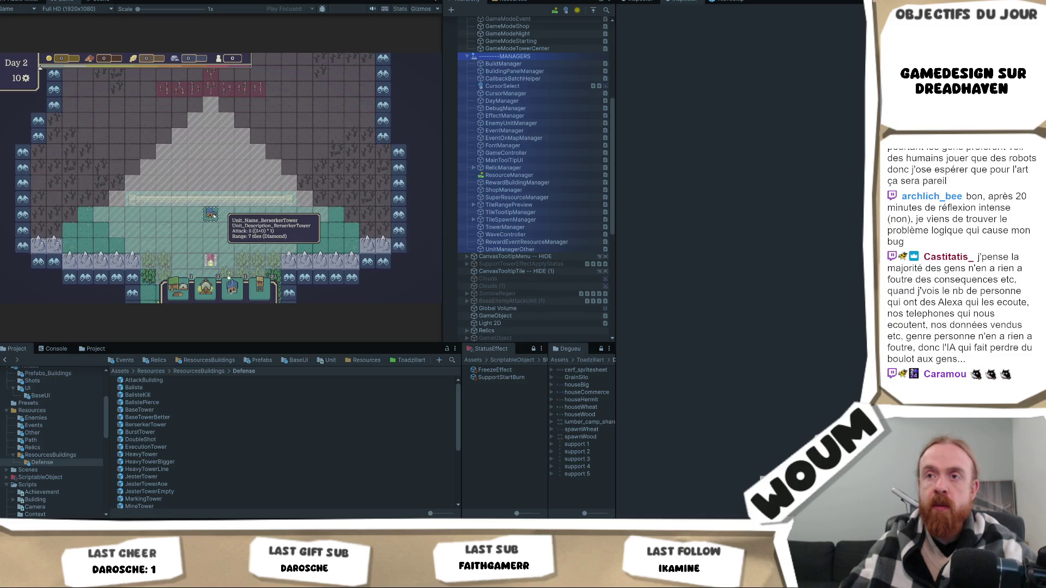
double_click(158, 424)
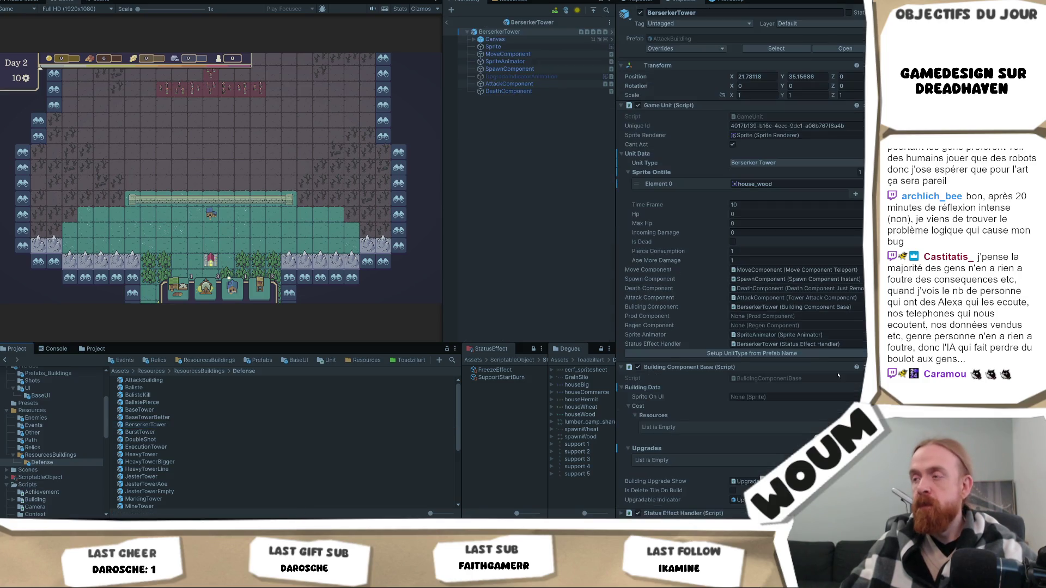
Step: Set the prefab's attack Damage to 1, save it, and return to the scene
scroll(810, 366, down, 4)
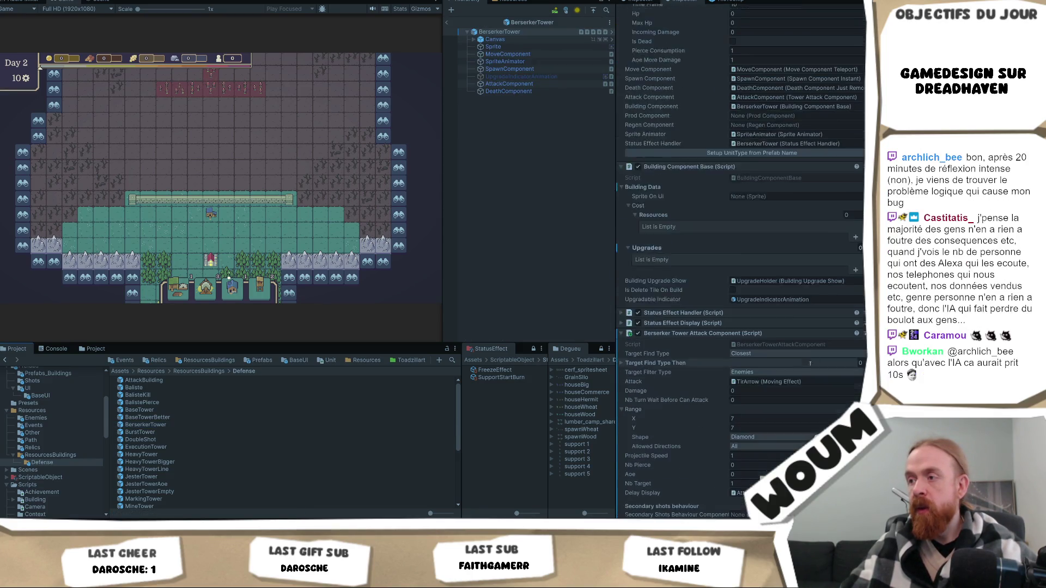
scroll(810, 366, down, 1)
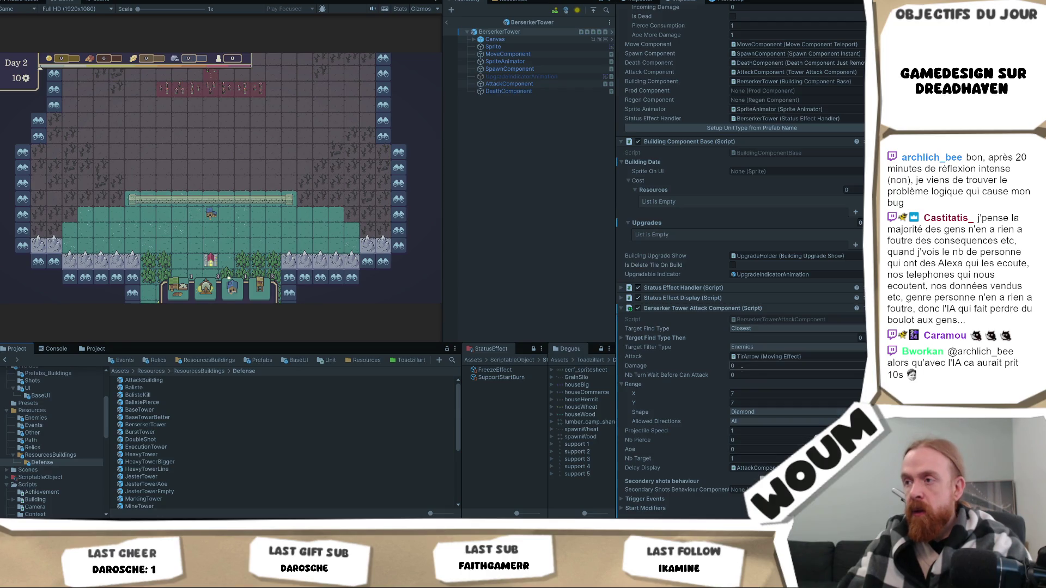
click(744, 366)
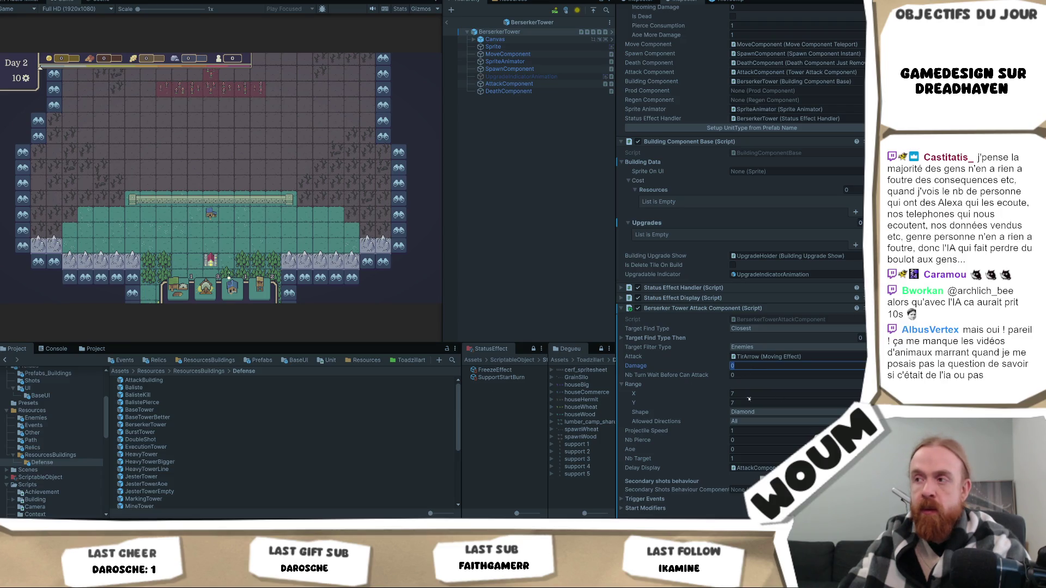
text(1)
key(ctrl+s)
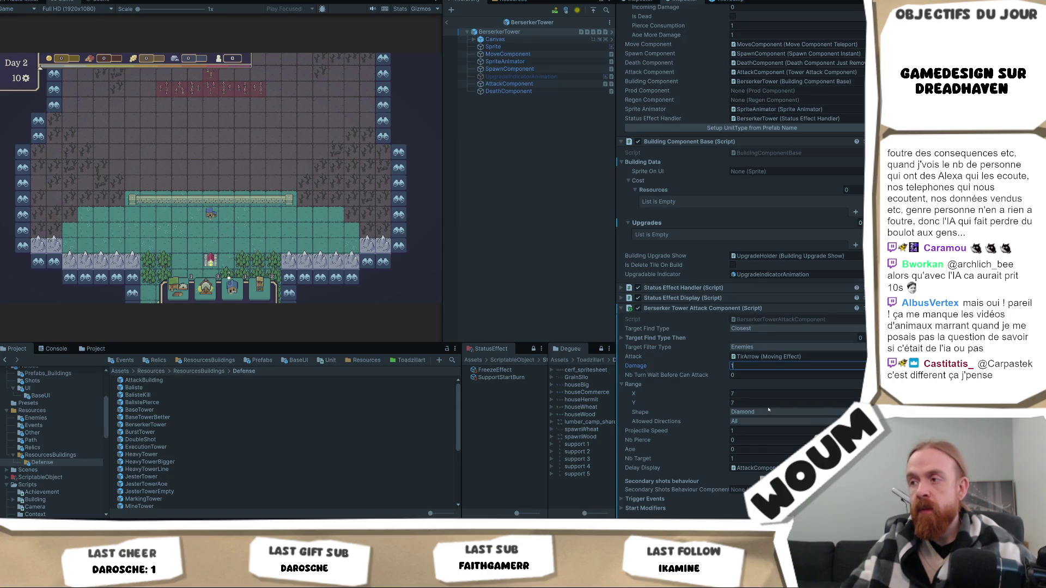
scroll(768, 410, down, 3)
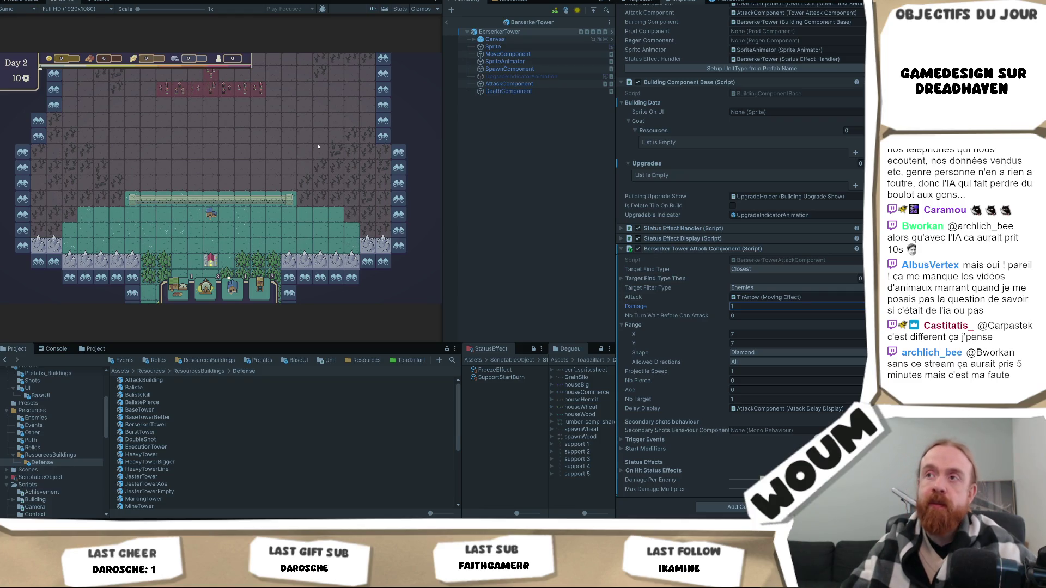
click(447, 23)
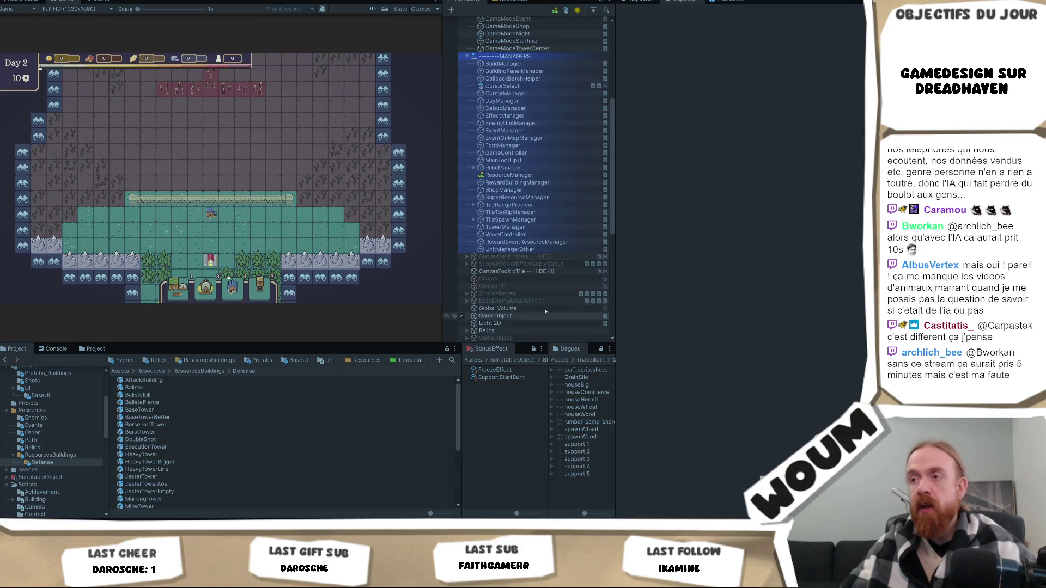
Step: Select the running BerserkerTower(Clone) and try a Damage of 10
scroll(544, 314, down, 5)
click(468, 267)
click(469, 268)
scroll(726, 404, down, 5)
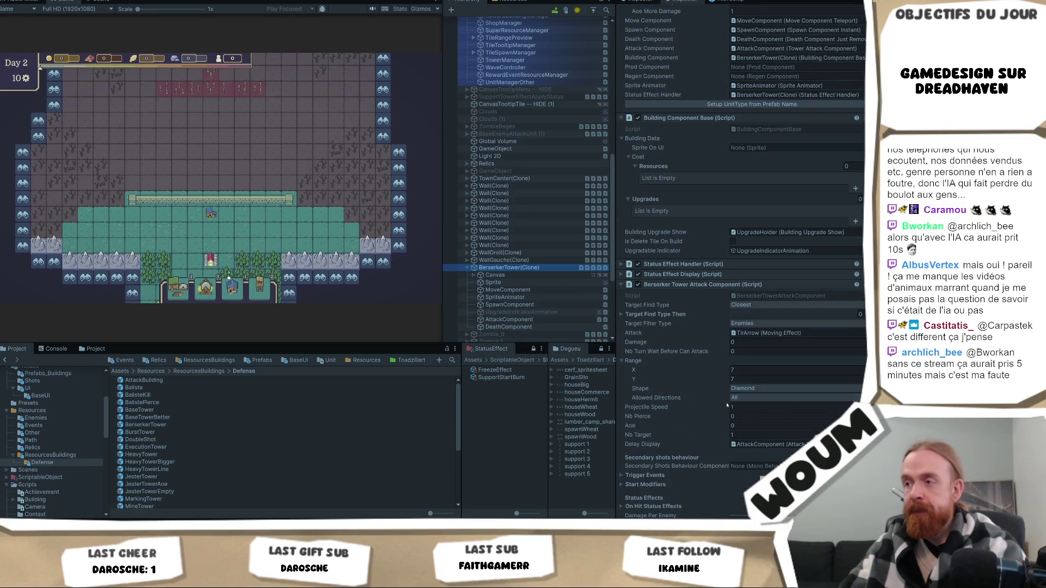
click(754, 342)
text(1)
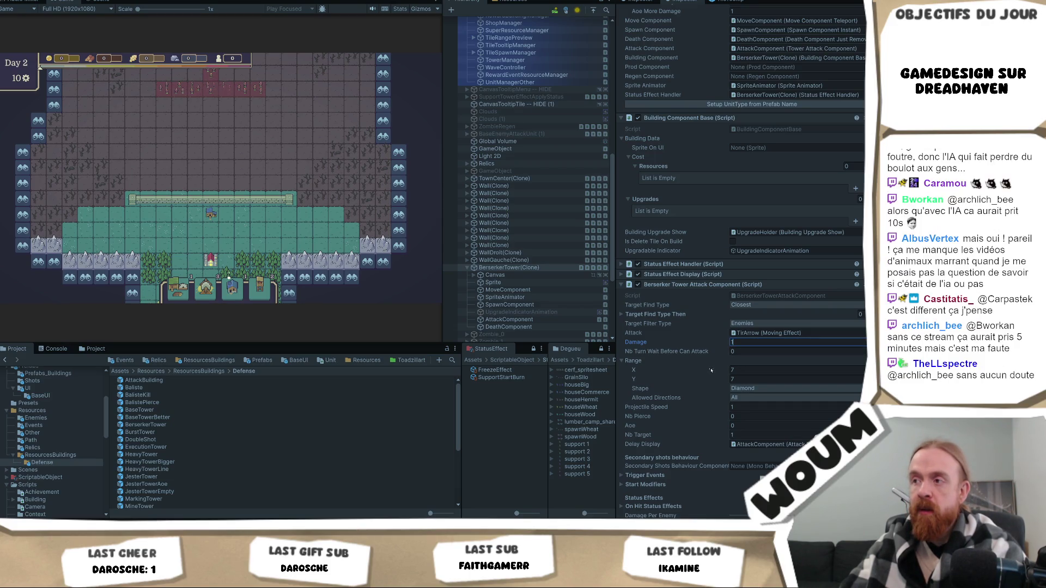
click(212, 216)
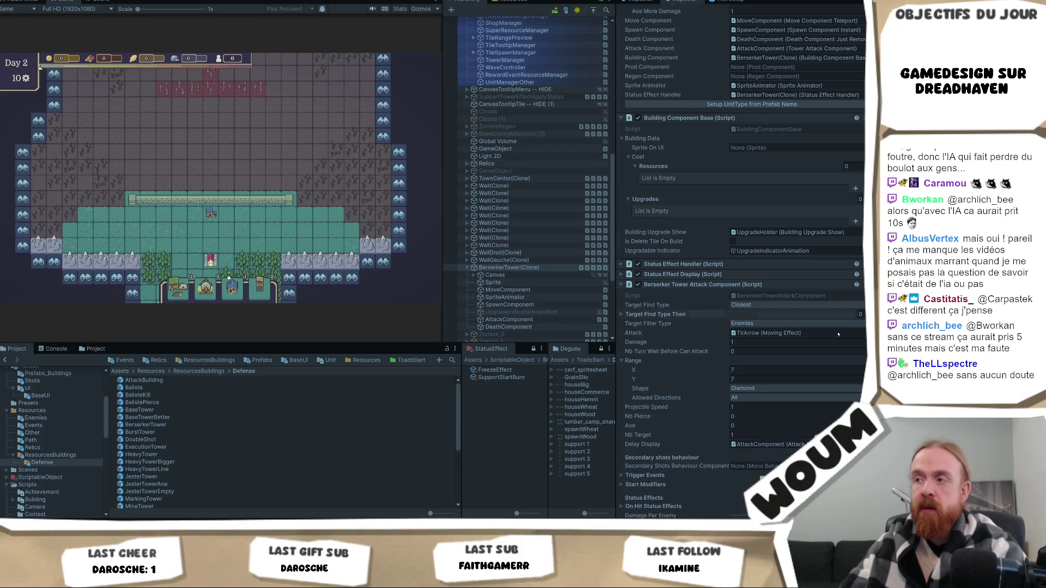
text(0)
key(Return)
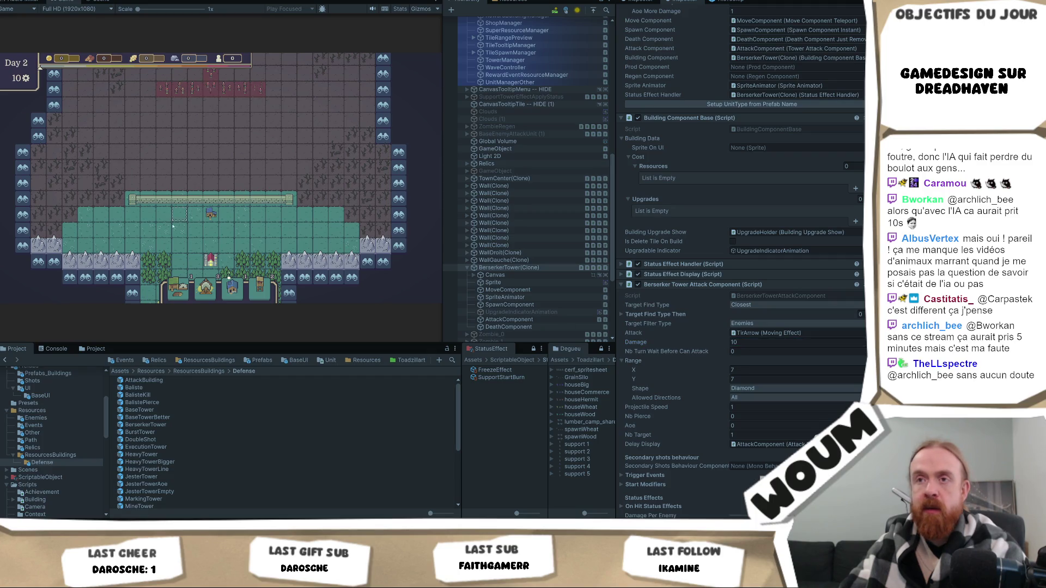
Step: Set the clone's Damage back to 1 and attempt to save the scene
mouse_move(211, 214)
click(809, 340)
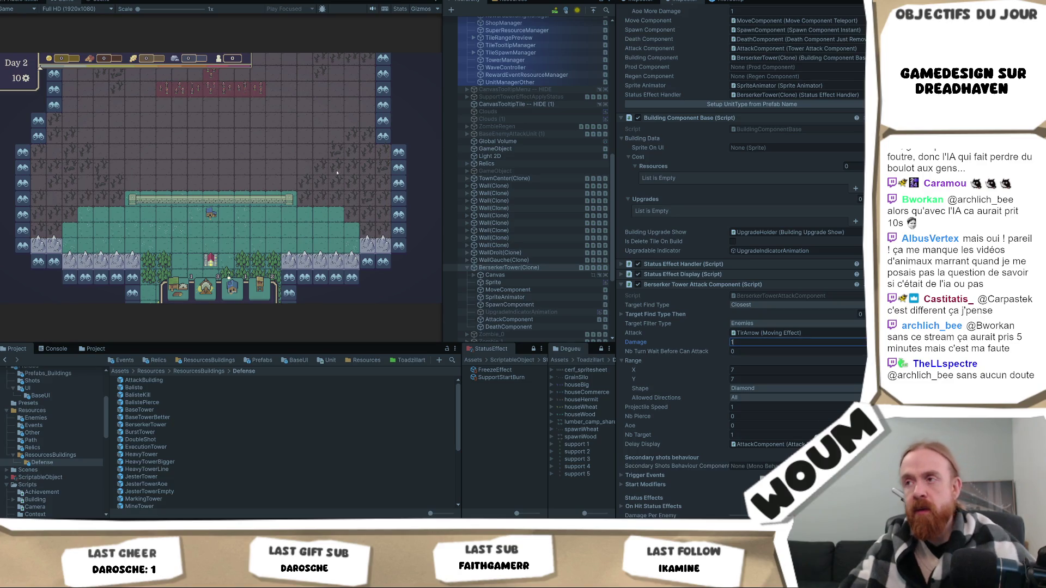
key(Return)
key(ctrl+s)
click(509, 268)
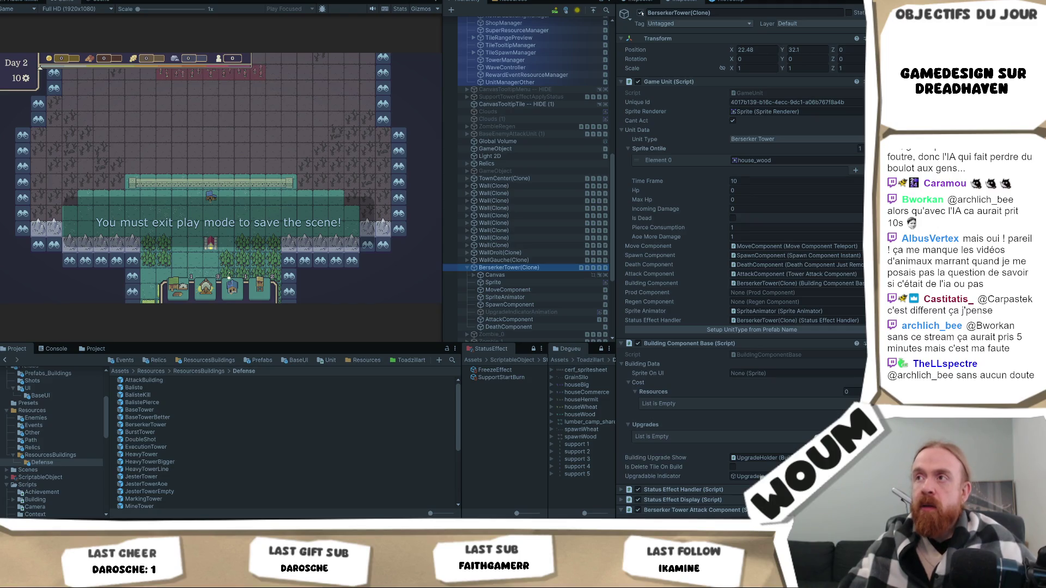
Step: Set the running tower's Range X to 10, check its range, then stop play mode
scroll(721, 159, down, 3)
scroll(720, 159, down, 6)
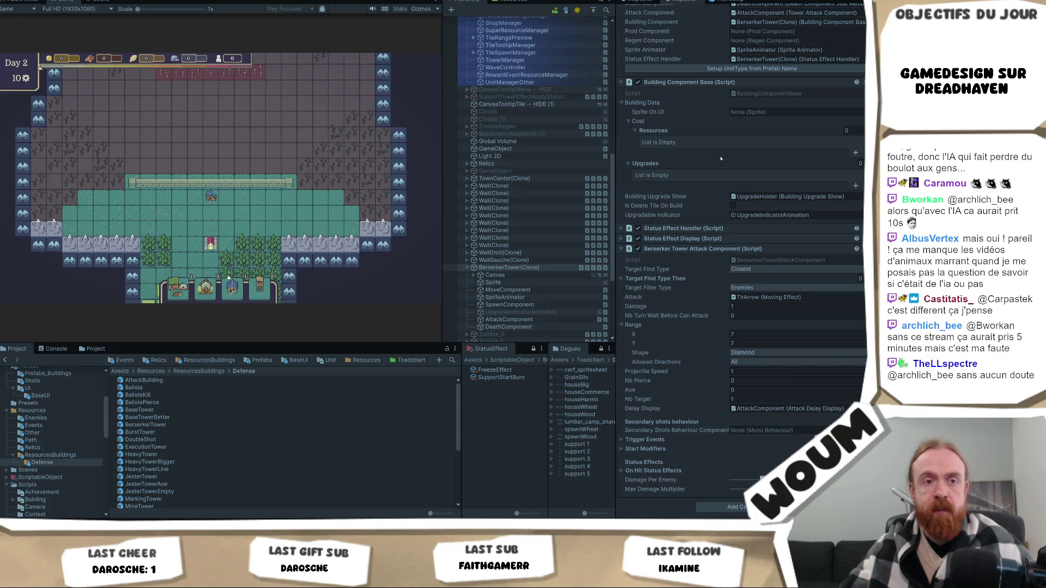
click(769, 334)
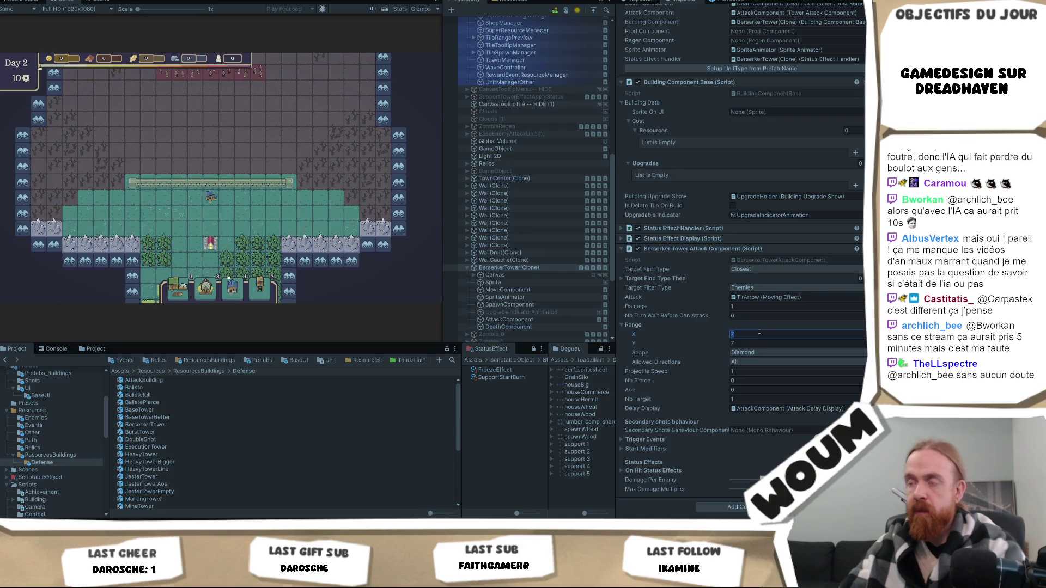
text(10)
key(Return)
mouse_move(212, 196)
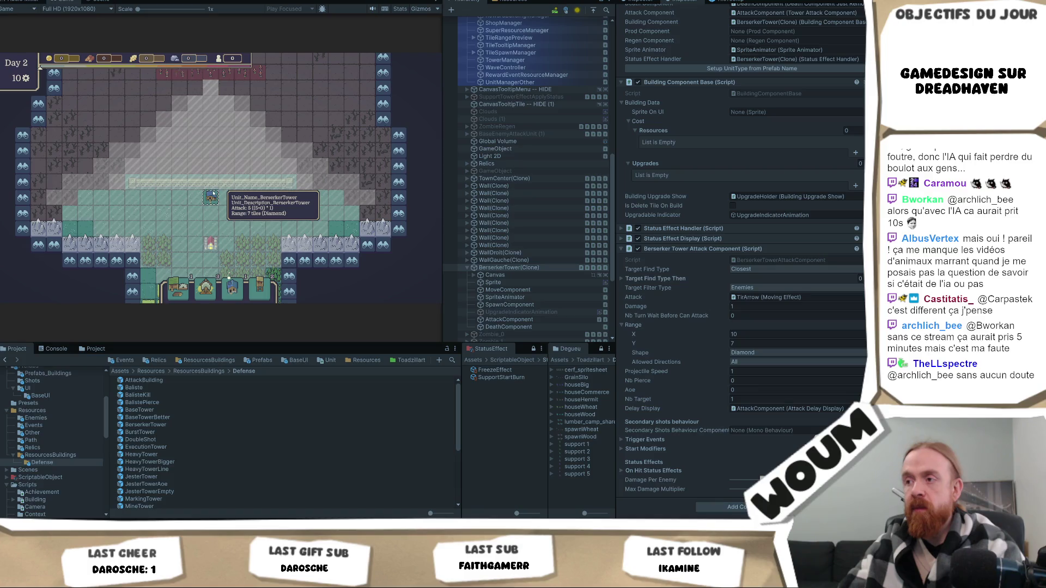
scroll(763, 156, up, 3)
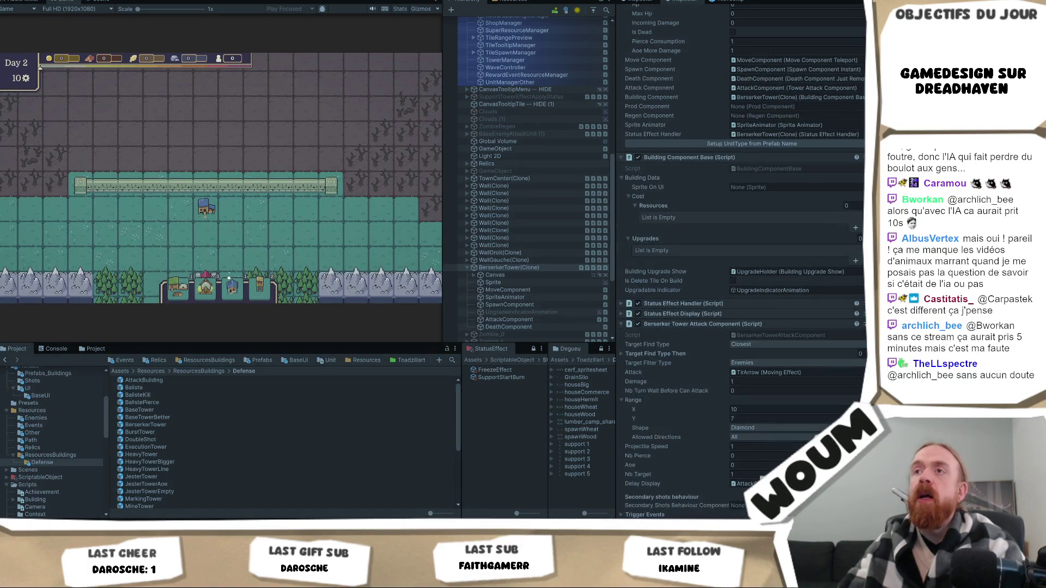
key(ctrl+p)
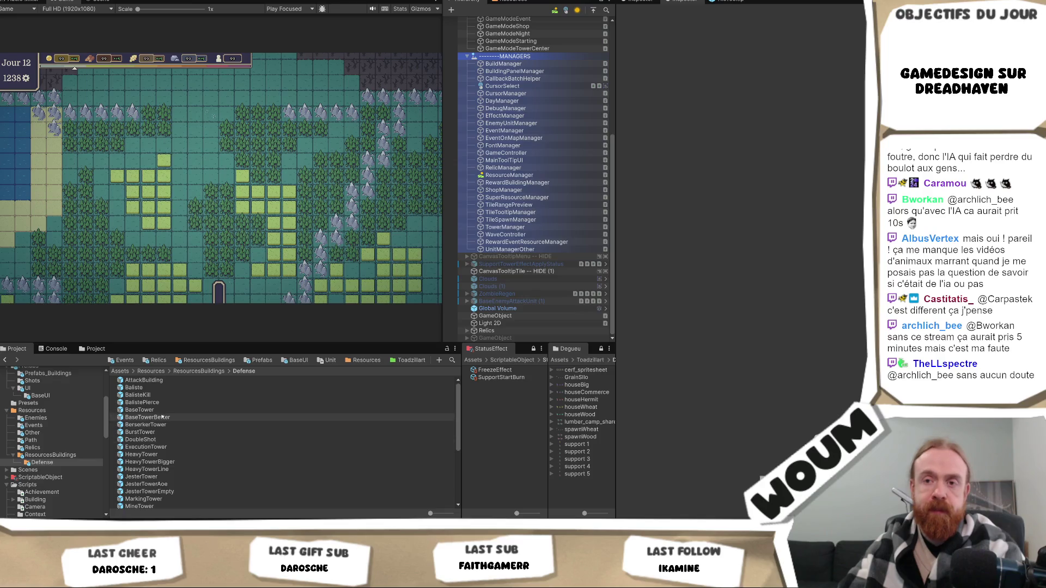
Step: Remove the old Tower Attack Component from the prefab's AttackComponent child
double_click(146, 424)
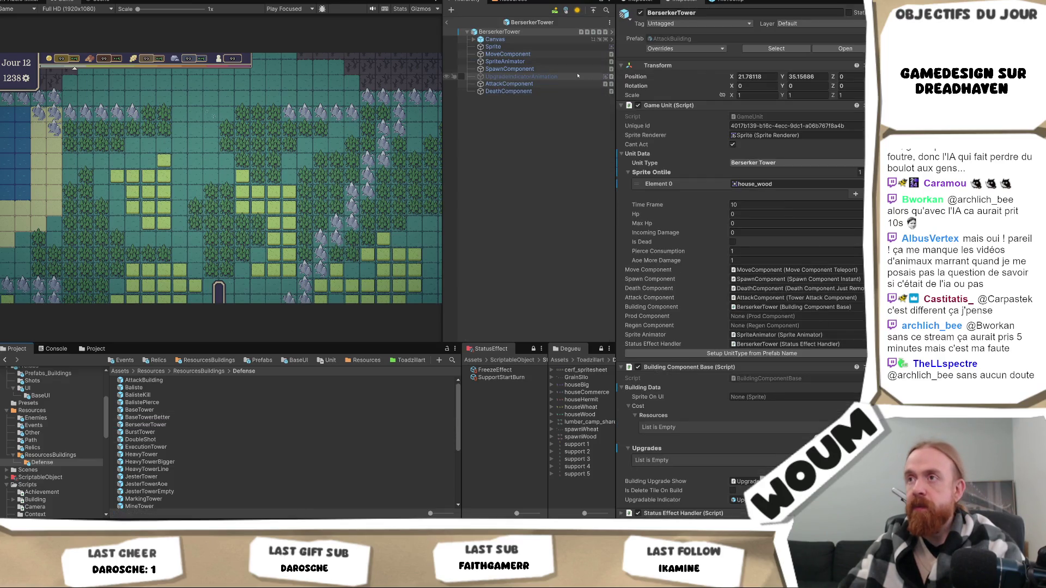
click(509, 84)
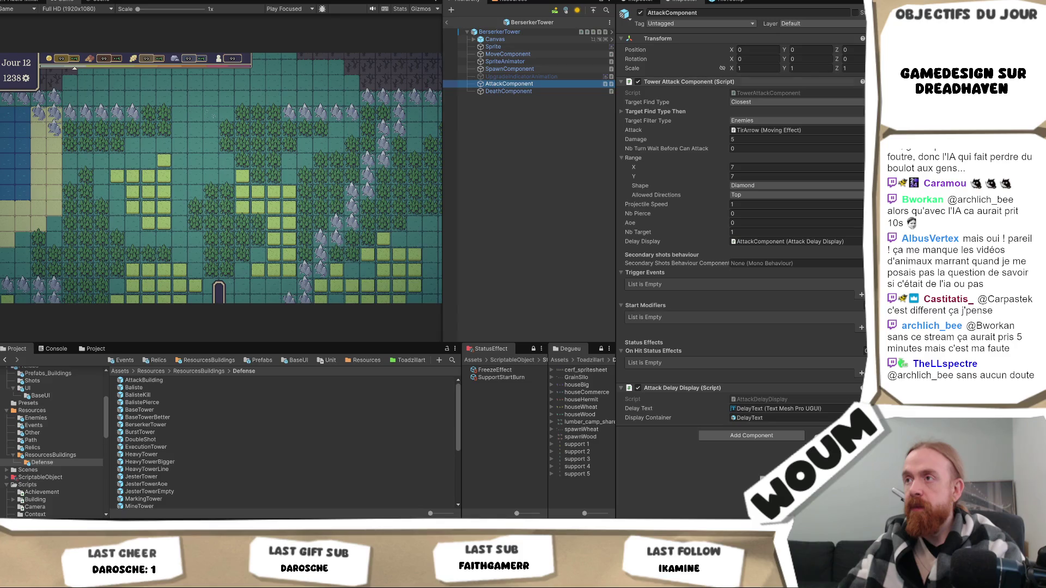
click(689, 81)
right_click(787, 82)
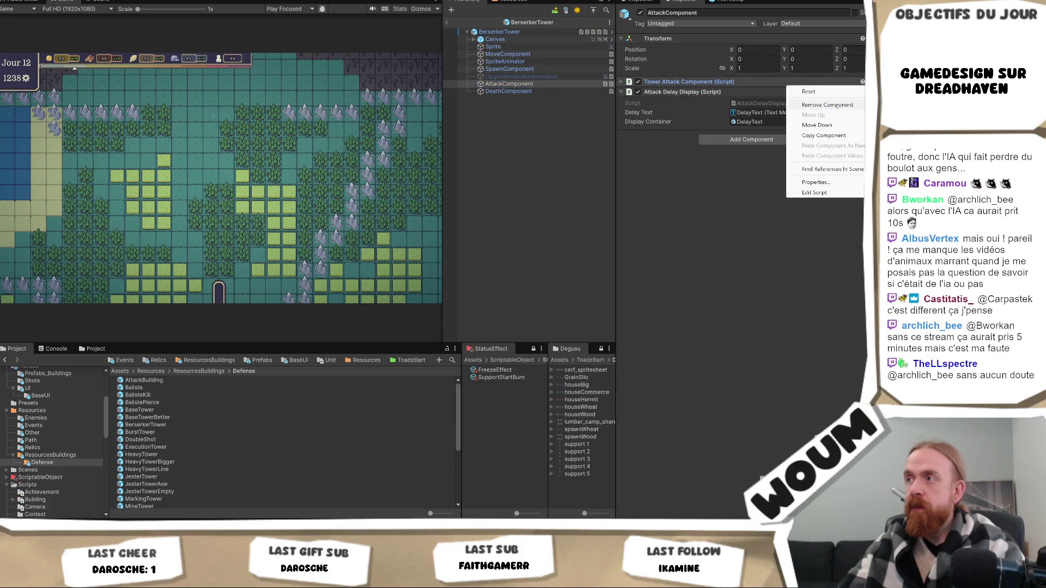
click(831, 106)
click(448, 22)
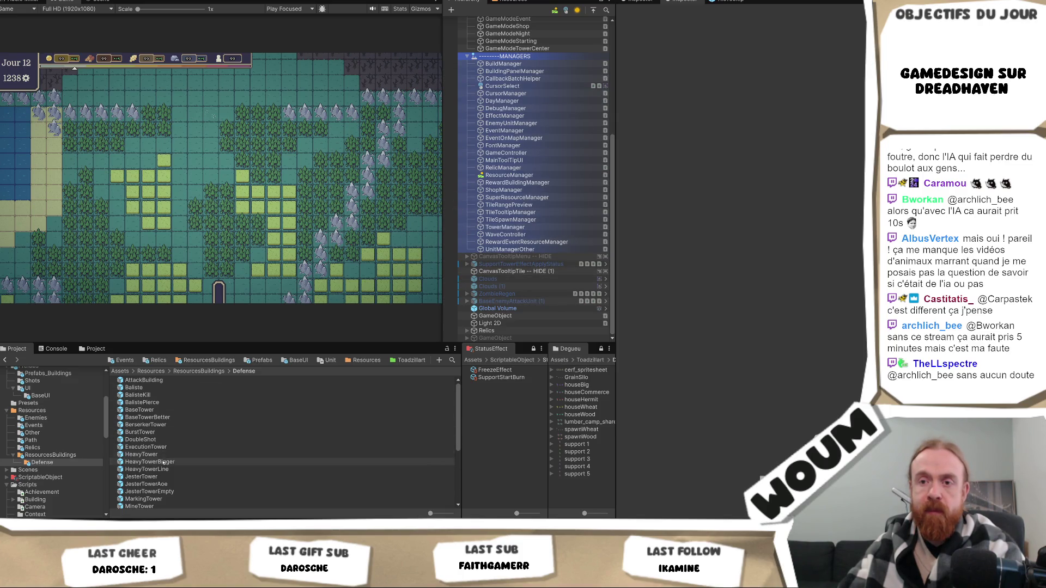
Step: Assign the Berserker Tower Attack Component to the prefab's Attack Component slot and start play mode
click(153, 424)
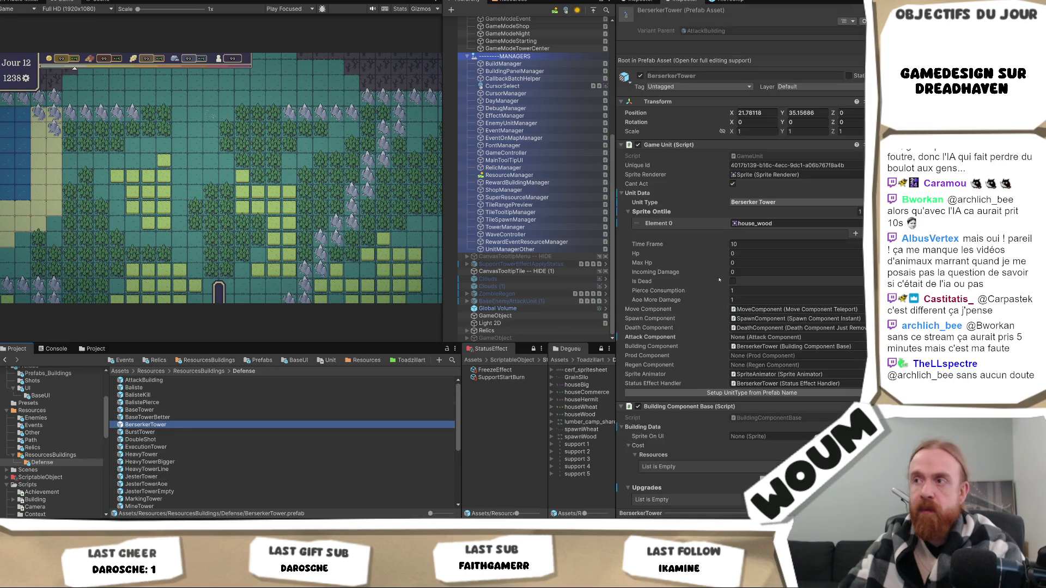
scroll(748, 309, down, 5)
scroll(748, 310, down, 4)
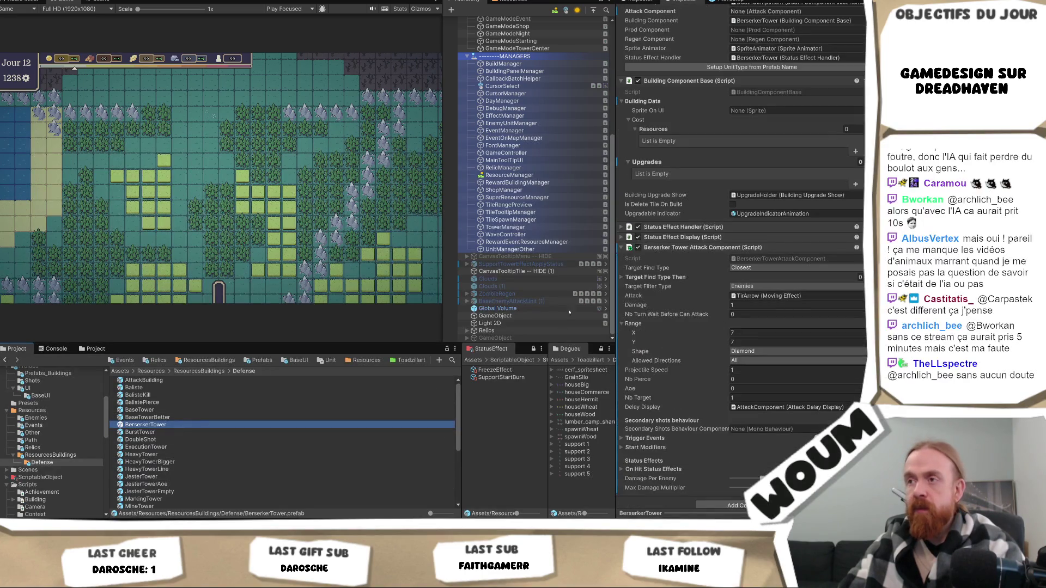
scroll(699, 374, up, 3)
mouse_move(698, 374)
mouse_down()
mouse_move(790, 127)
mouse_move(790, 137)
mouse_up()
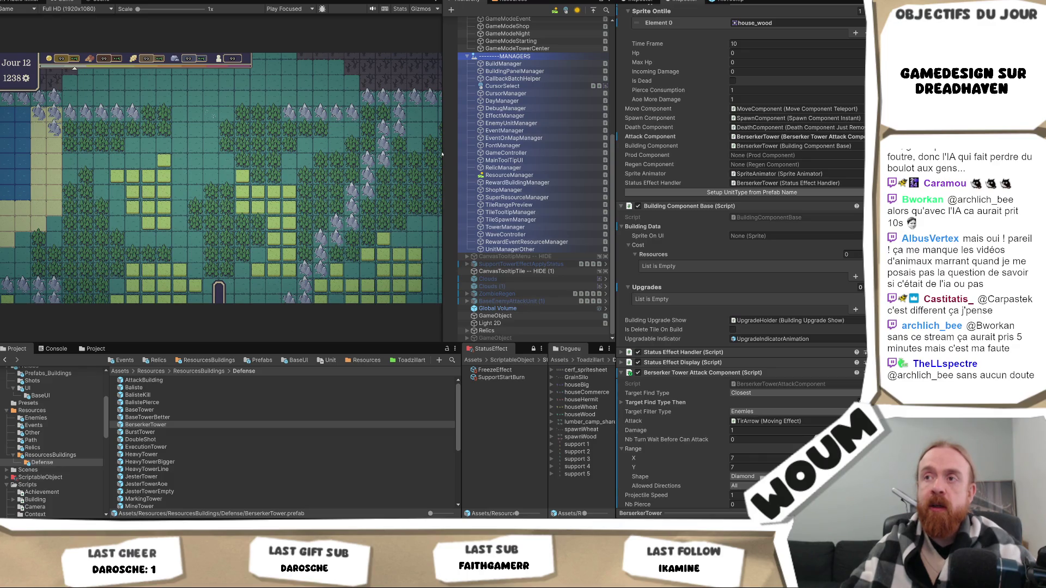
key(ctrl+p)
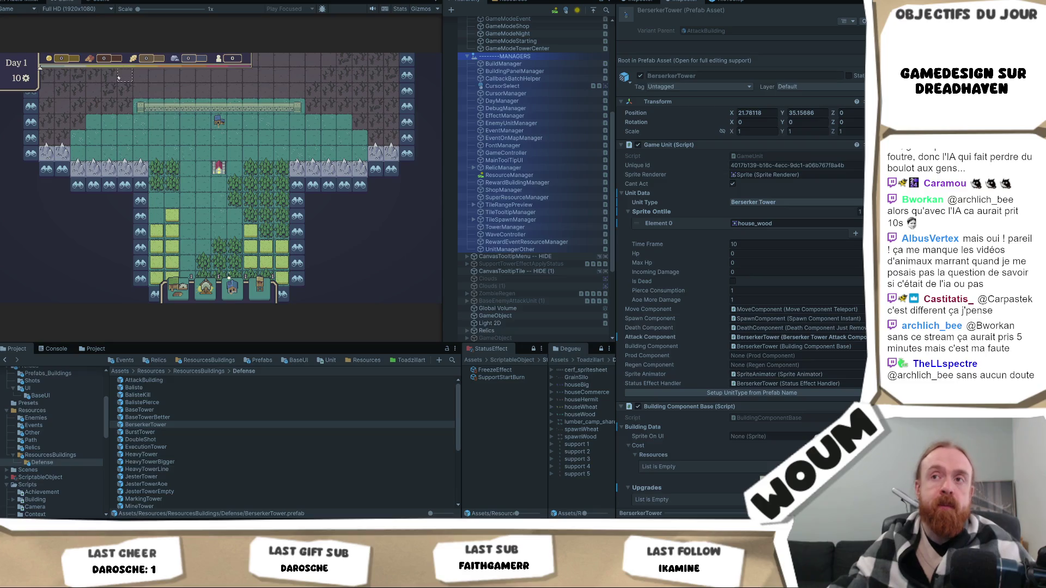
Step: Zoom and pan the Day 1 map to inspect the Berserker tower's range
scroll(293, 195, up, 2)
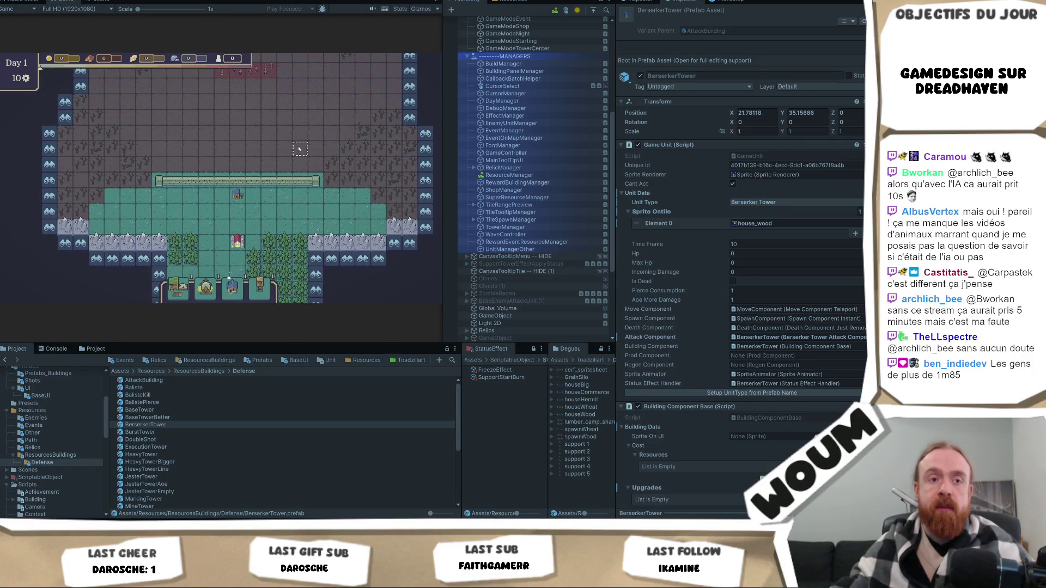
key(d)
key(w)
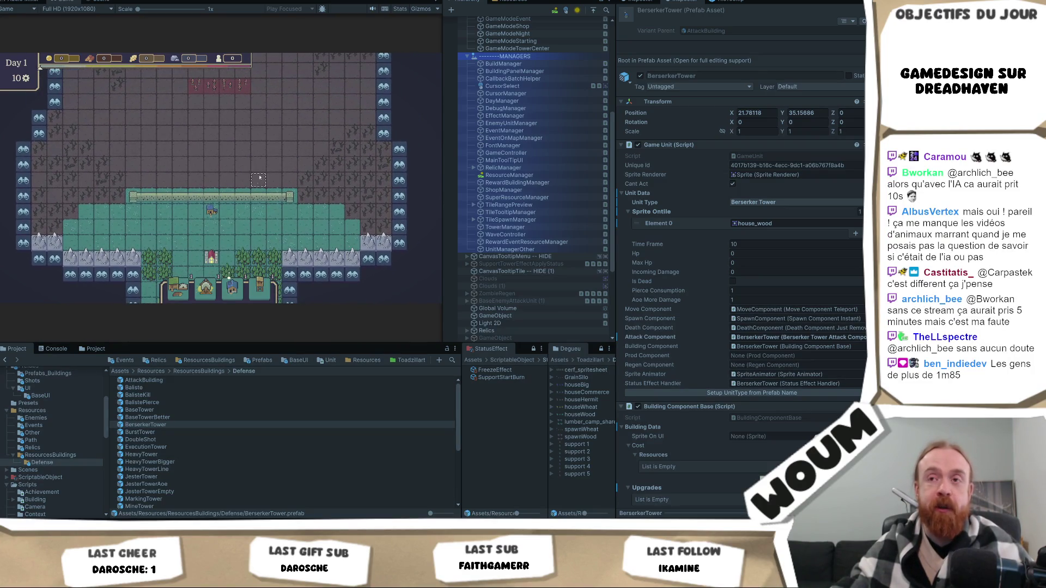
mouse_move(207, 213)
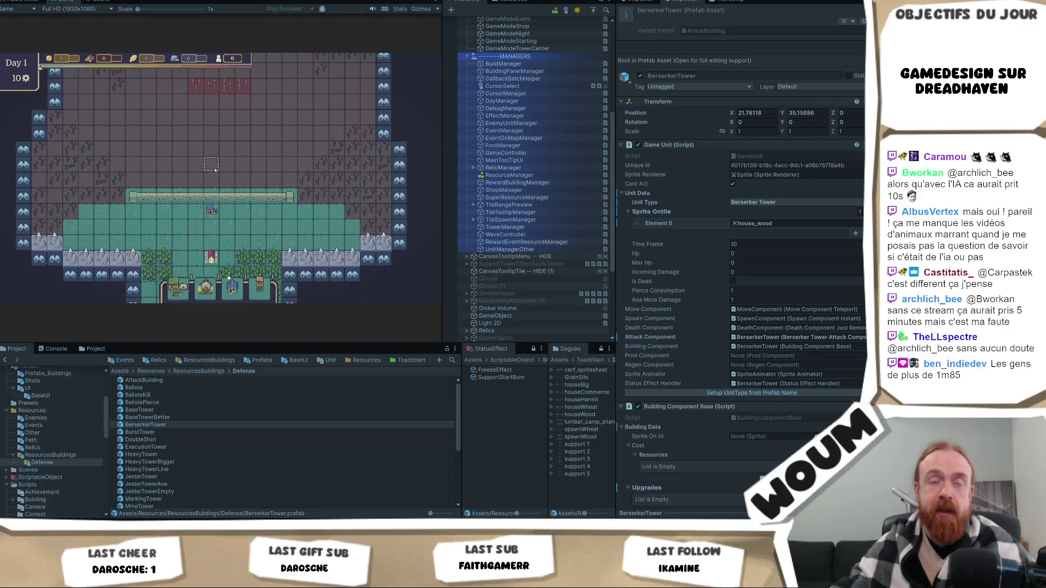
key(d)
key(w)
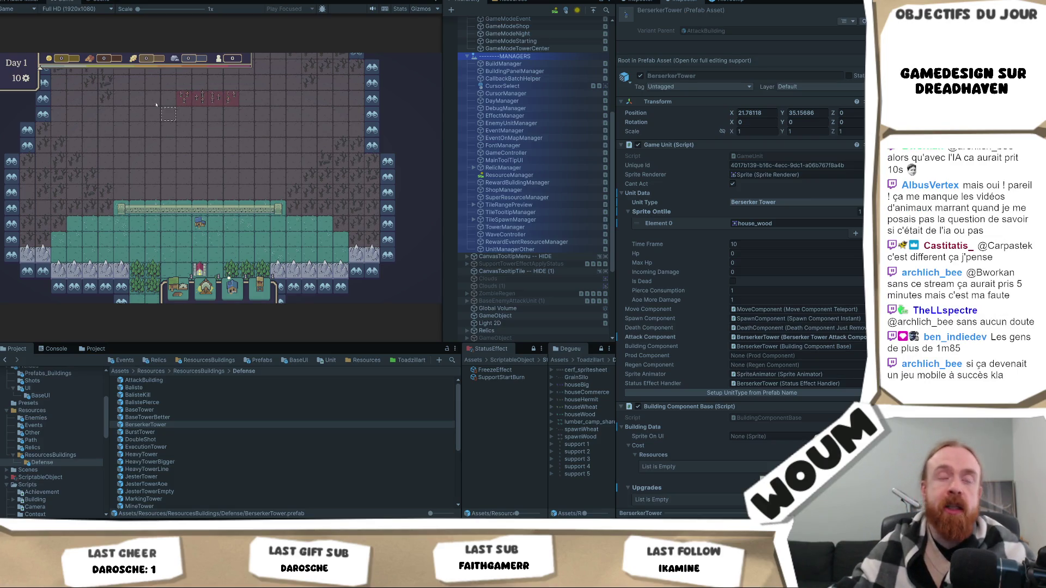
right_click(74, 2)
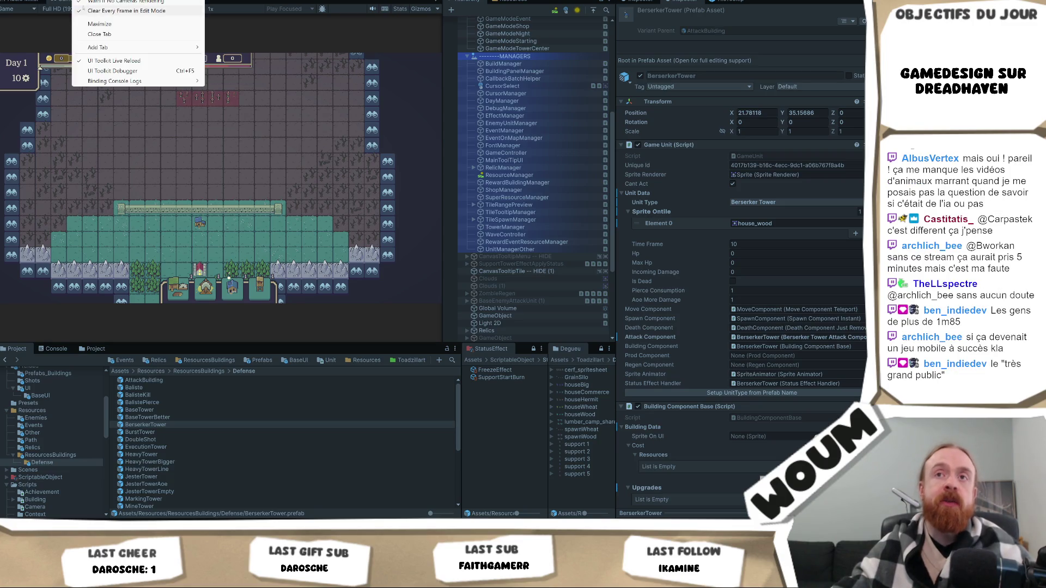
key(Escape)
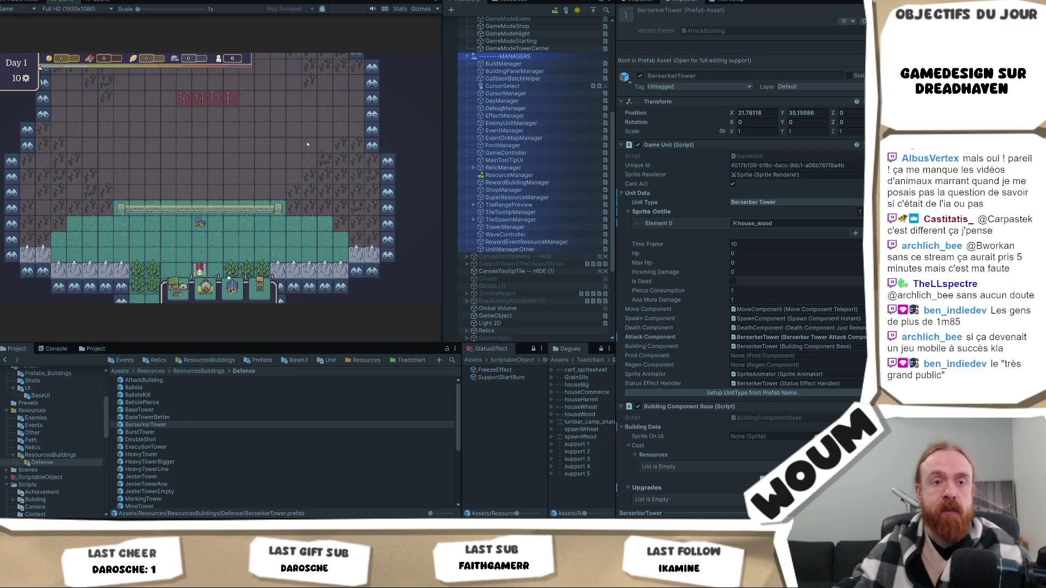
Step: Widen the Game view beside the Hierarchy and take the first New Constructions Kit reward
mouse_move(441, 159)
mouse_down()
mouse_move(551, 186)
mouse_move(526, 186)
mouse_up()
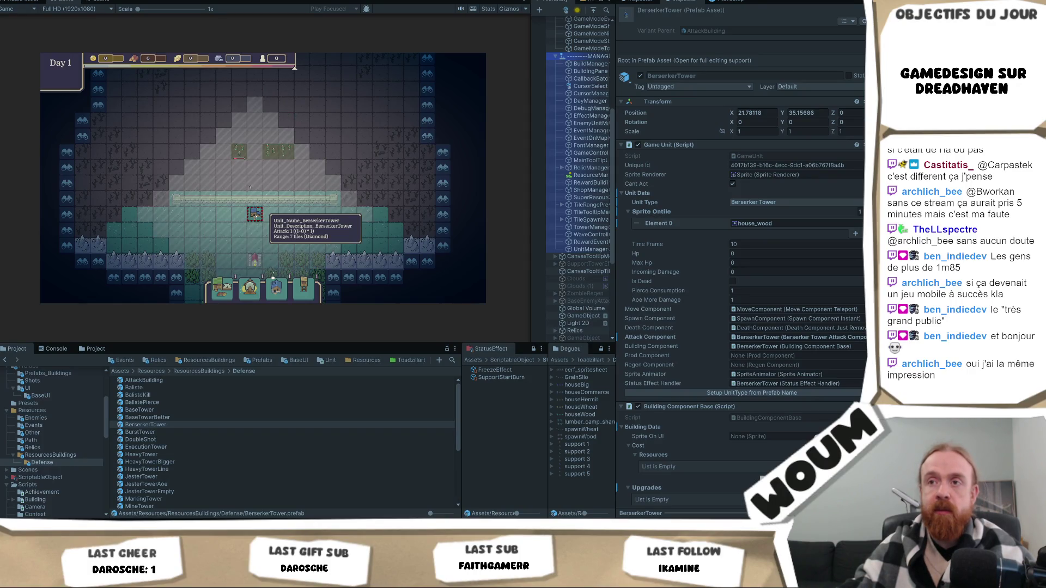
mouse_move(260, 218)
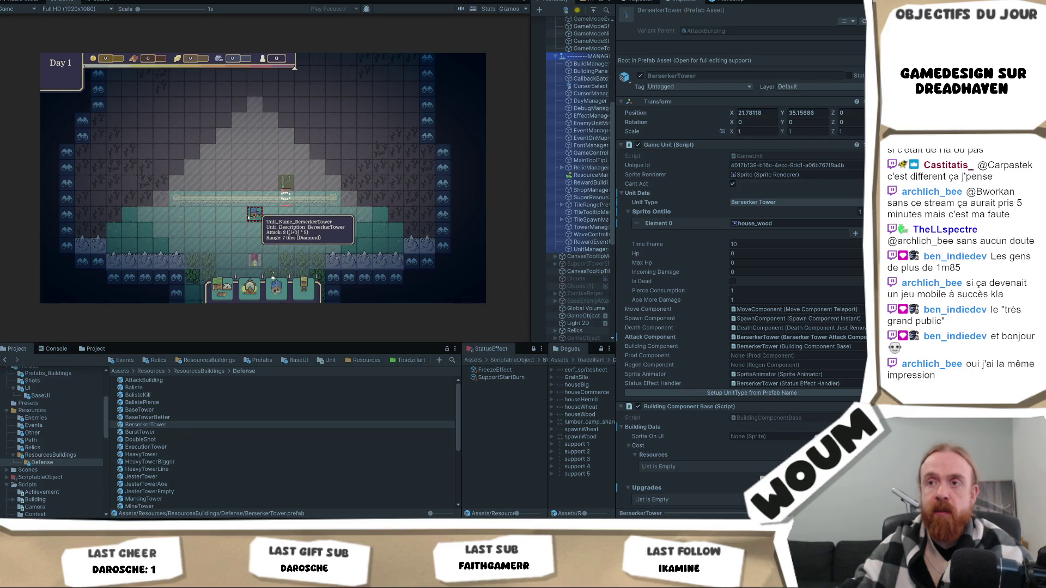
click(263, 227)
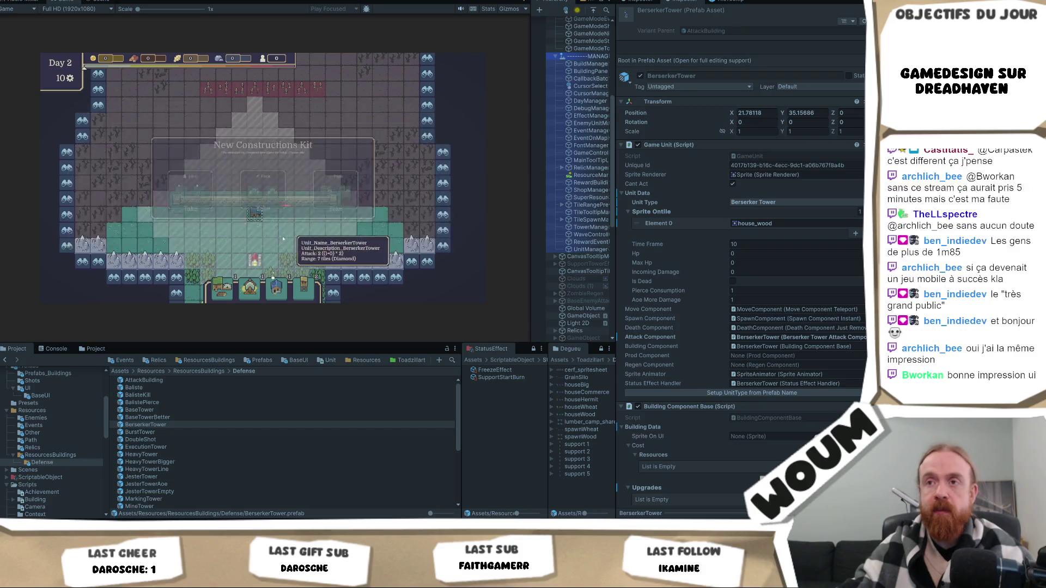
Step: Take the second New Constructions Kit reward, then scroll the Inspector down to the Berserker Tower Attack Component
click(262, 227)
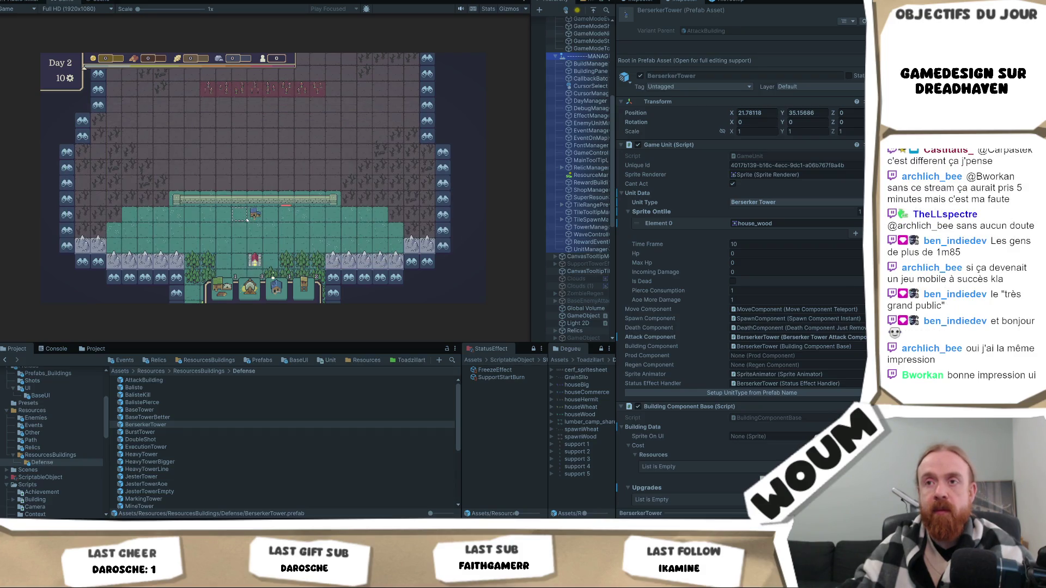
mouse_move(253, 210)
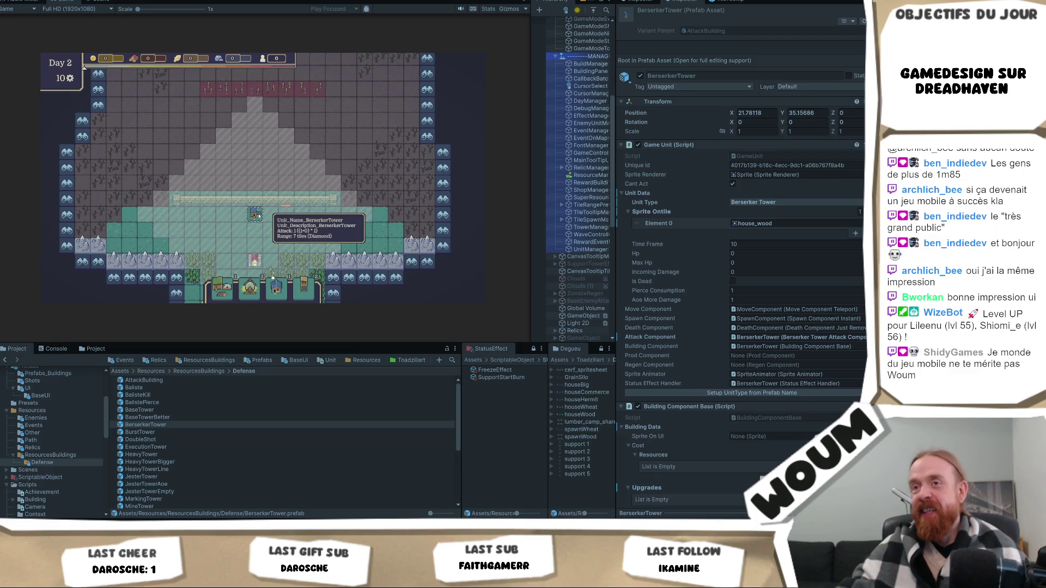
scroll(838, 396, down, 3)
scroll(839, 397, down, 10)
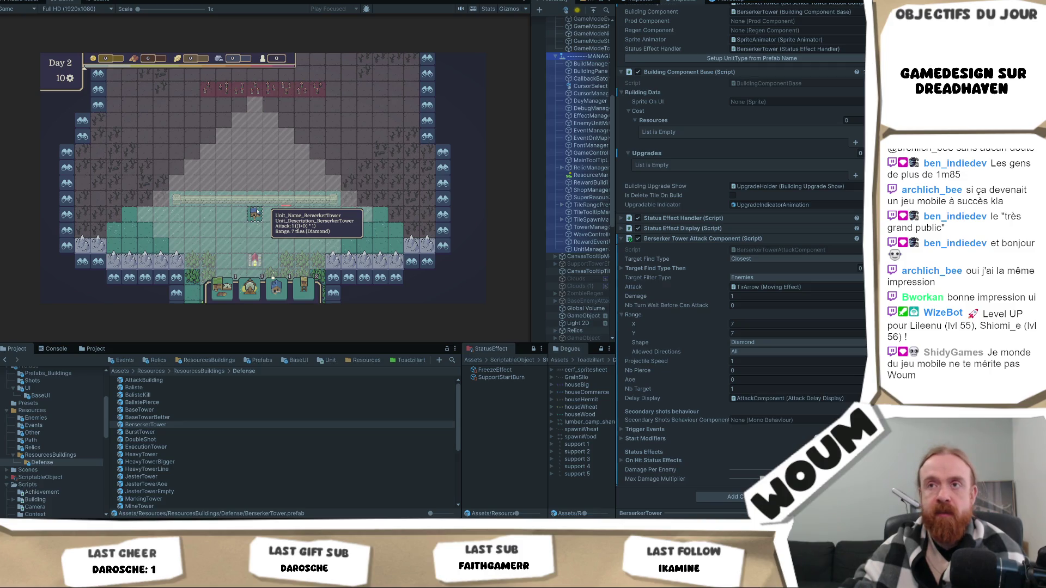
scroll(257, 212, up, 1)
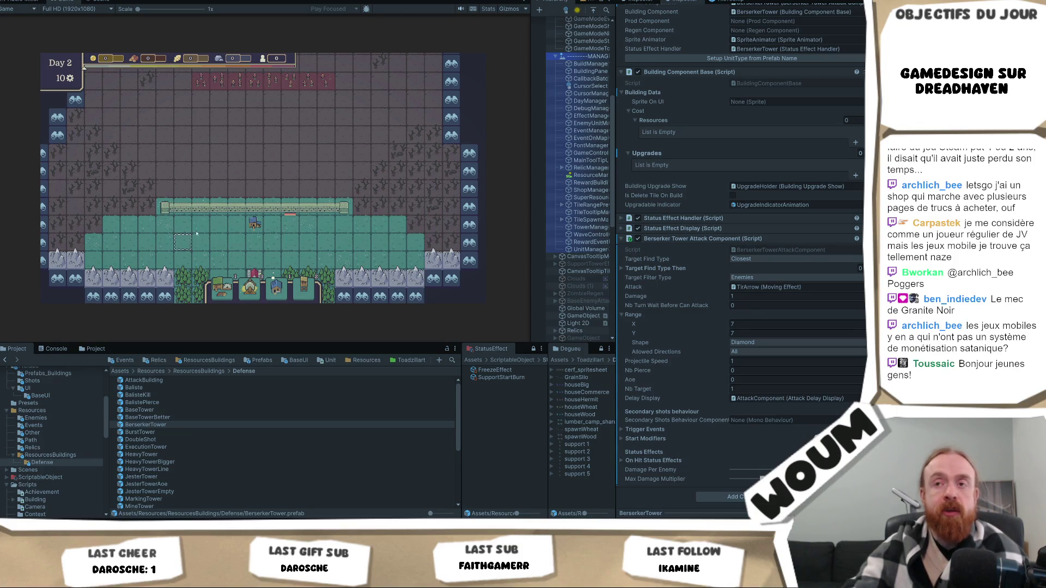
Step: Pan the running game's view past the wall row toward the red enemy row at the top
mouse_move(348, 206)
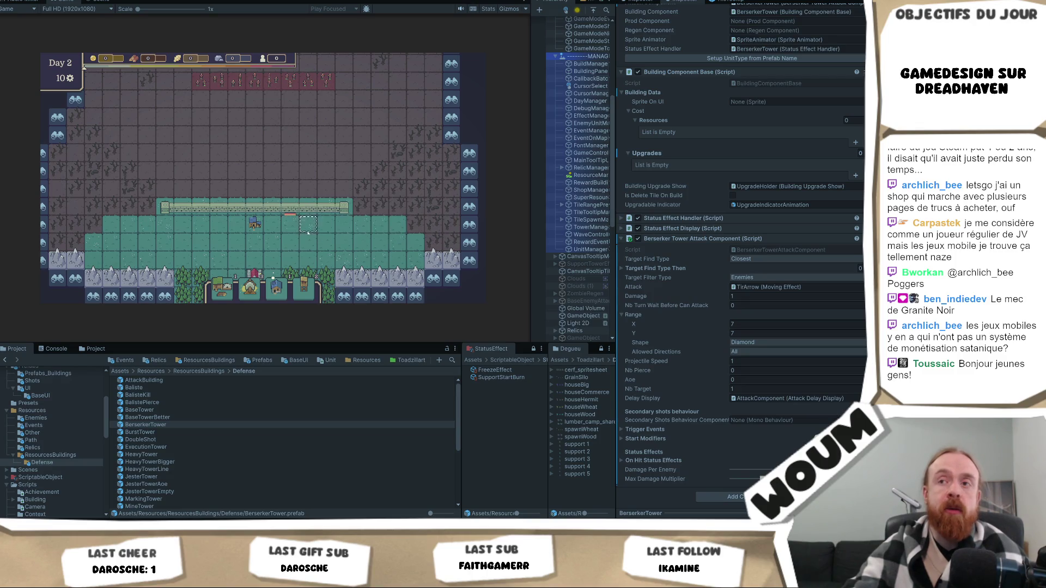
mouse_move(290, 208)
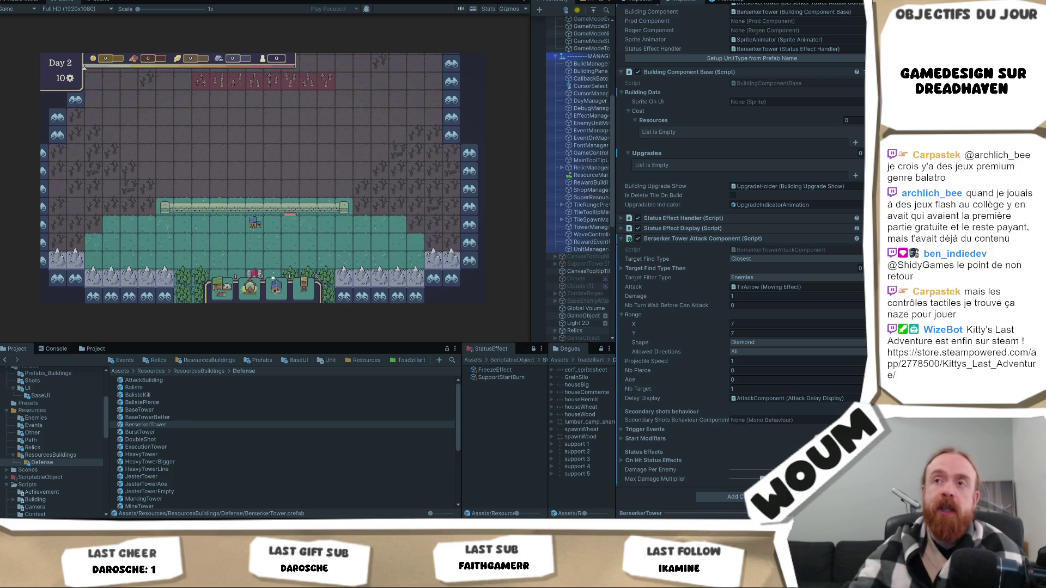
key(w)
key(d)
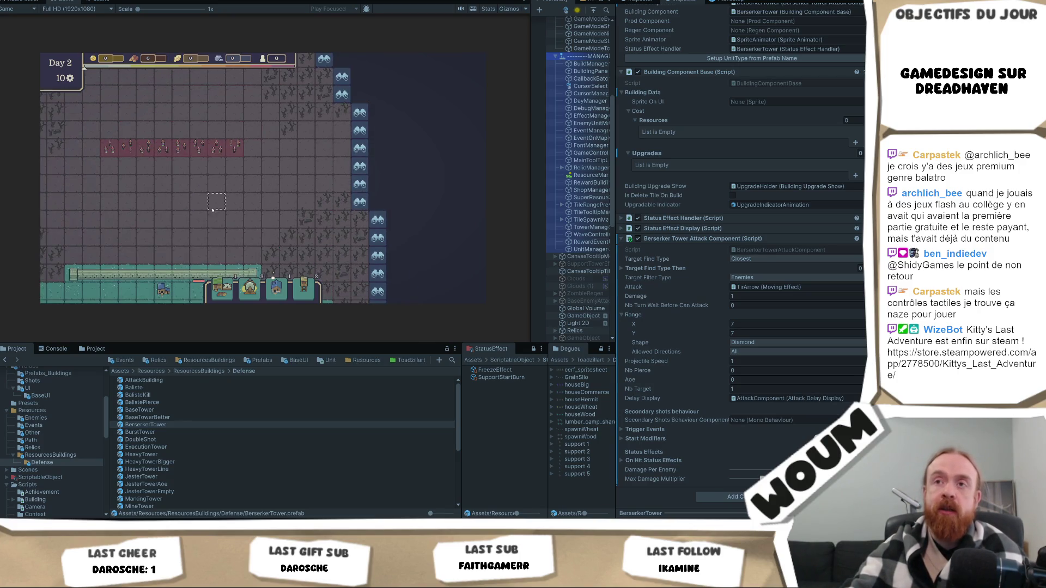
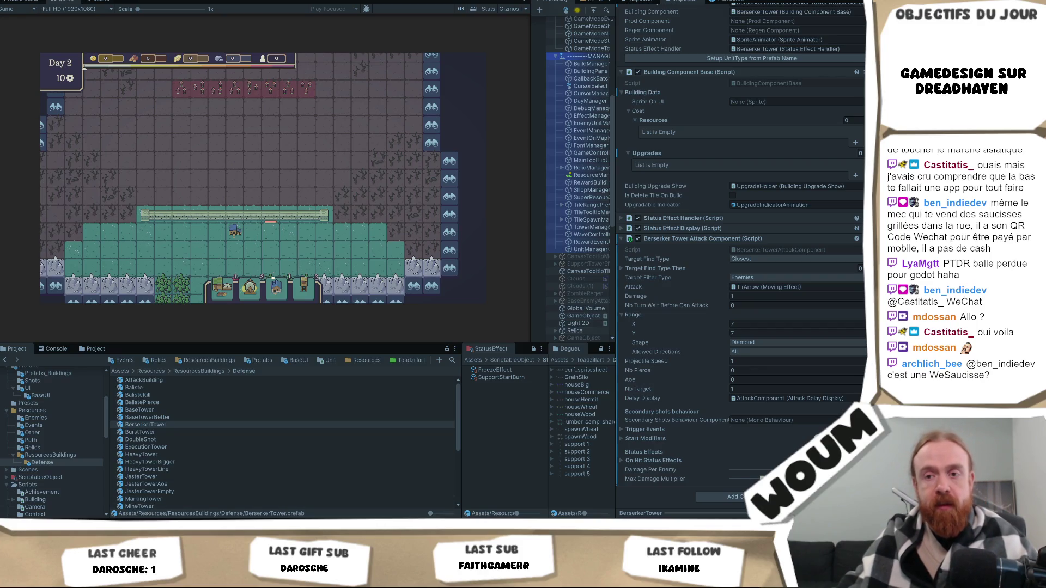
Step: Switch to the browser, open a new tab and enter 'part du marché iphone en france'
key(alt+Tab)
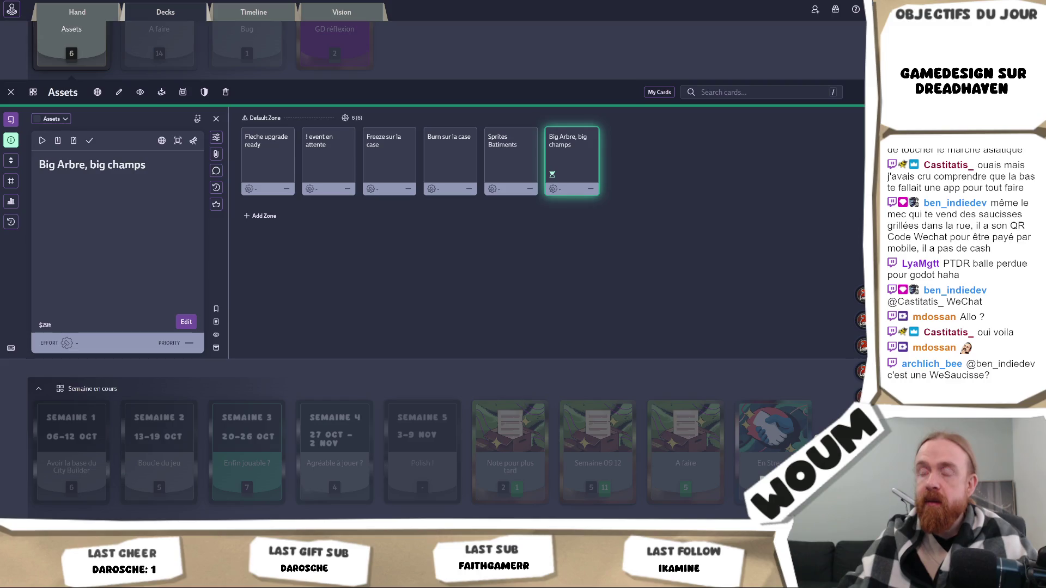
key(ctrl+t)
text(part du)
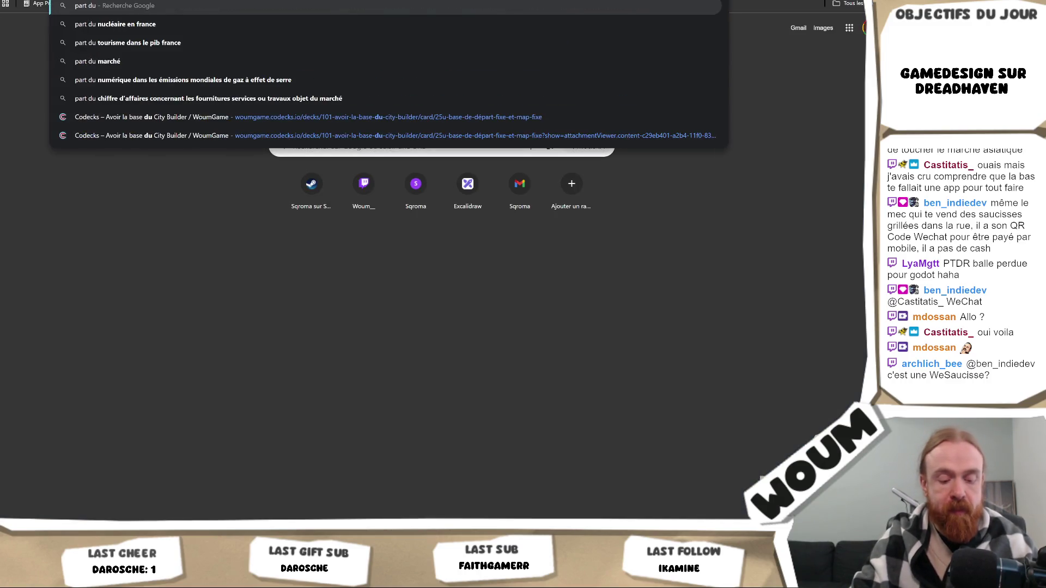
text( marché iphone en france)
Step: Run the 'part du marché iphone en france' search and skim the results
key(Return)
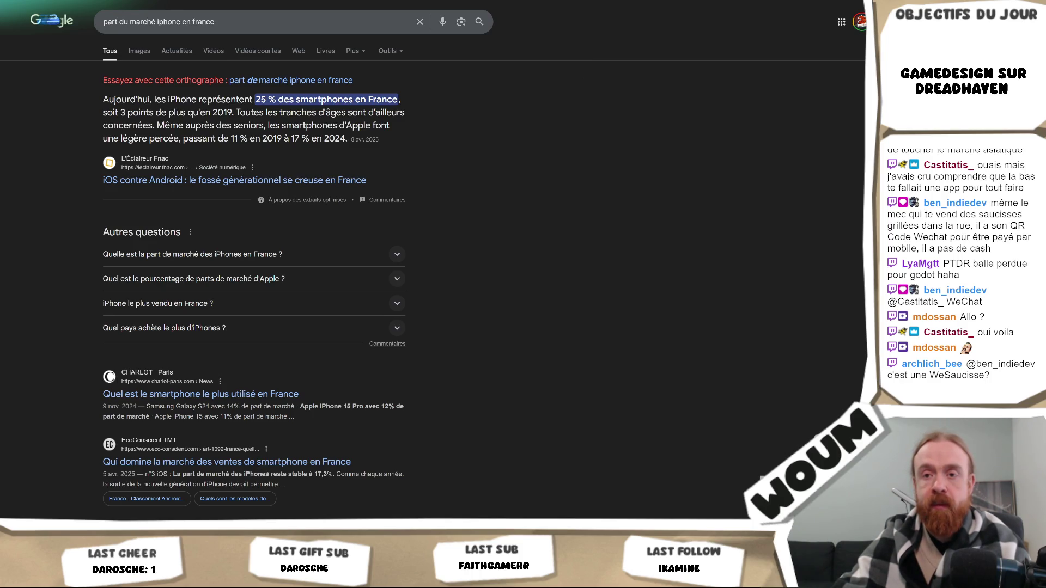
scroll(270, 473, down, 2)
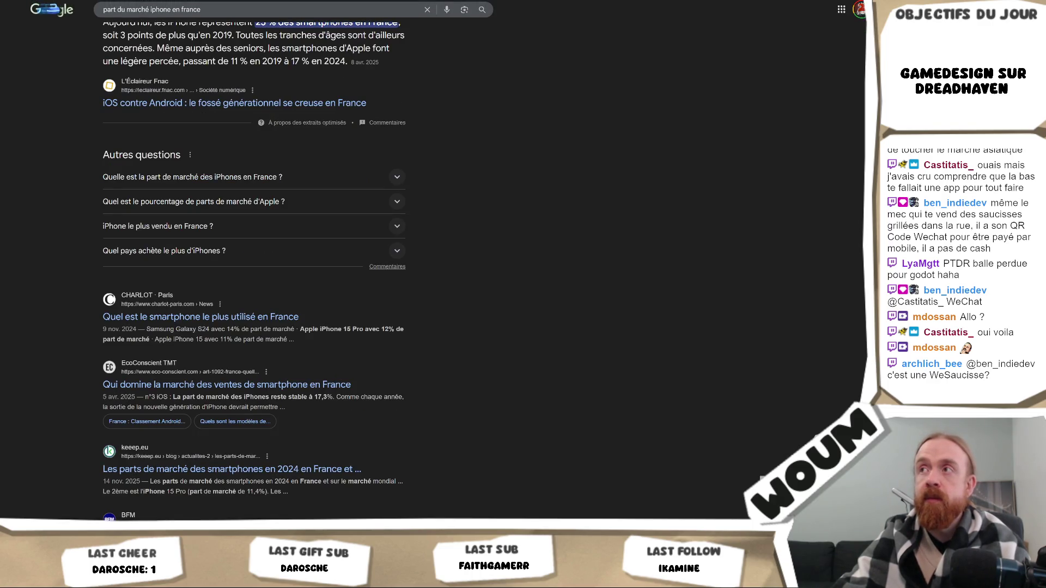
scroll(254, 272, up, 2)
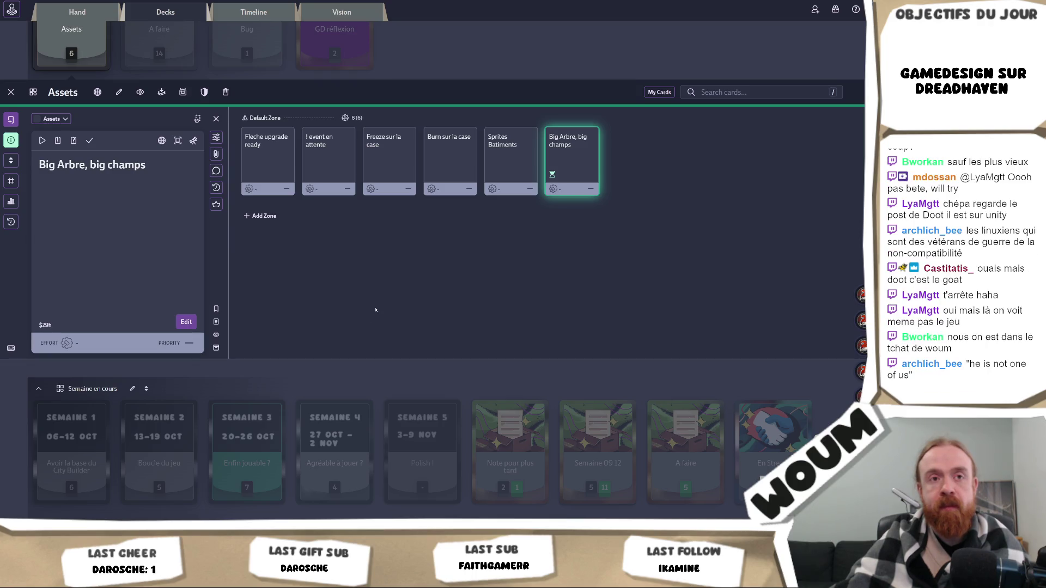
Step: Bring the Unity editor window back to the front from the taskbar preview
mouse_move(115, 531)
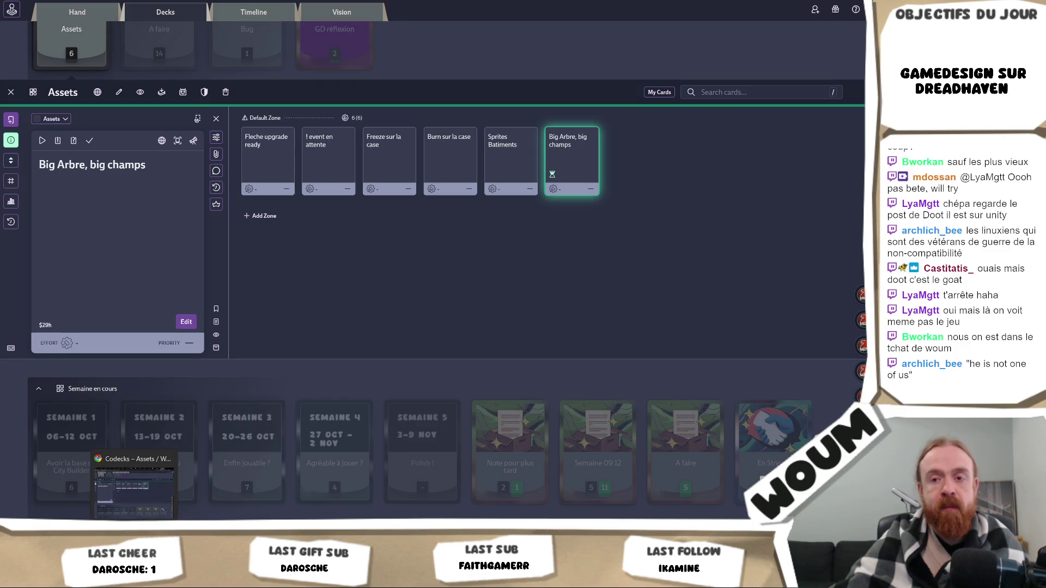
click(114, 487)
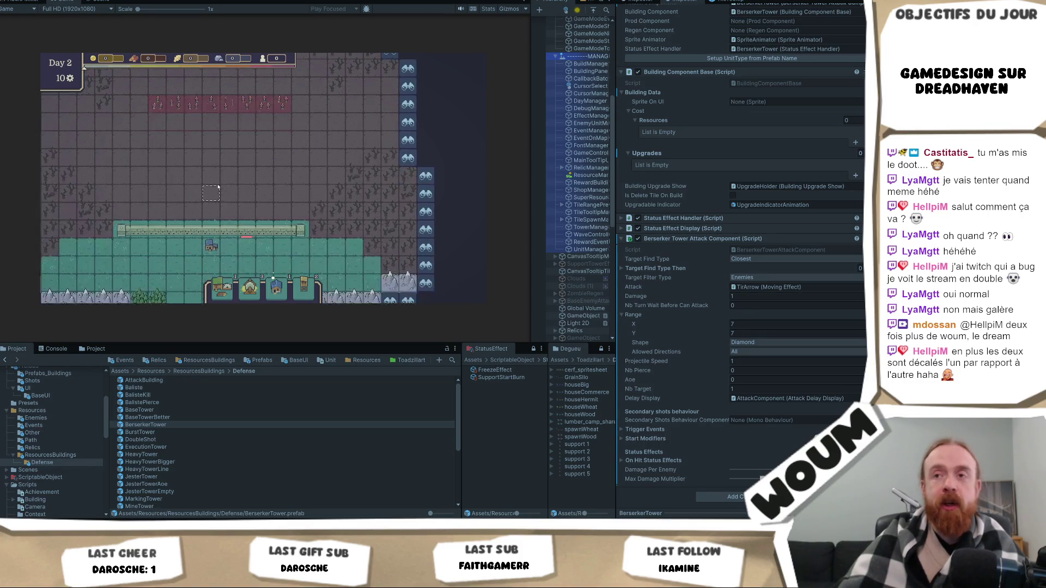
Step: Place a Berserker Tower on a map tile, then deselect it
click(211, 245)
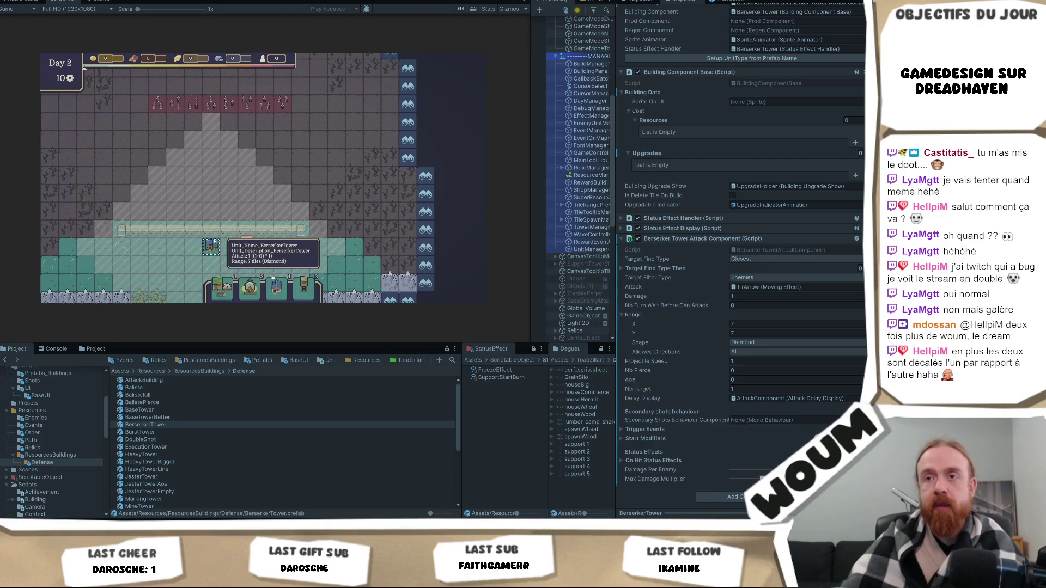
scroll(214, 242, up, 3)
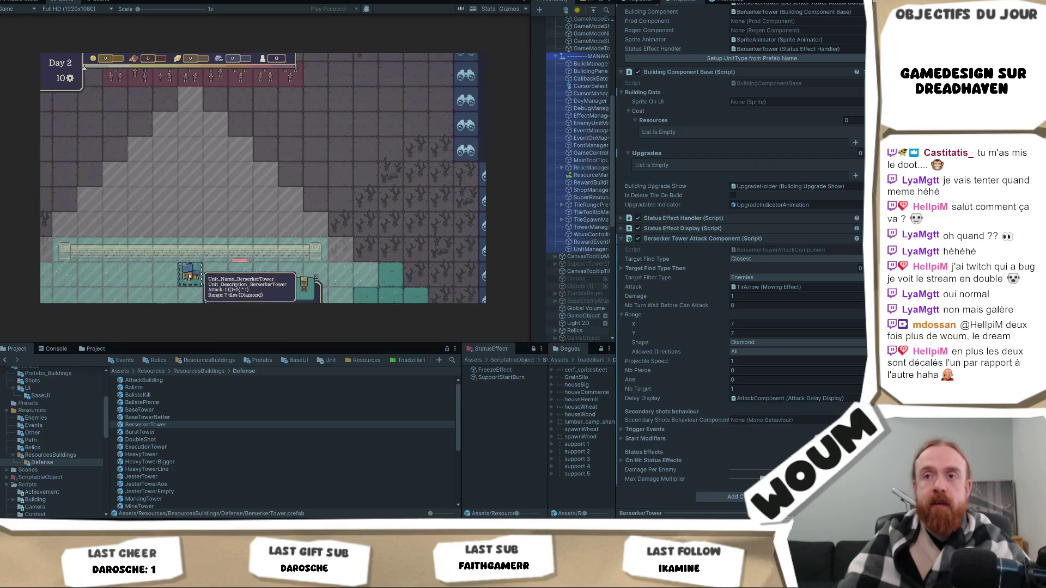
scroll(189, 280, down, 3)
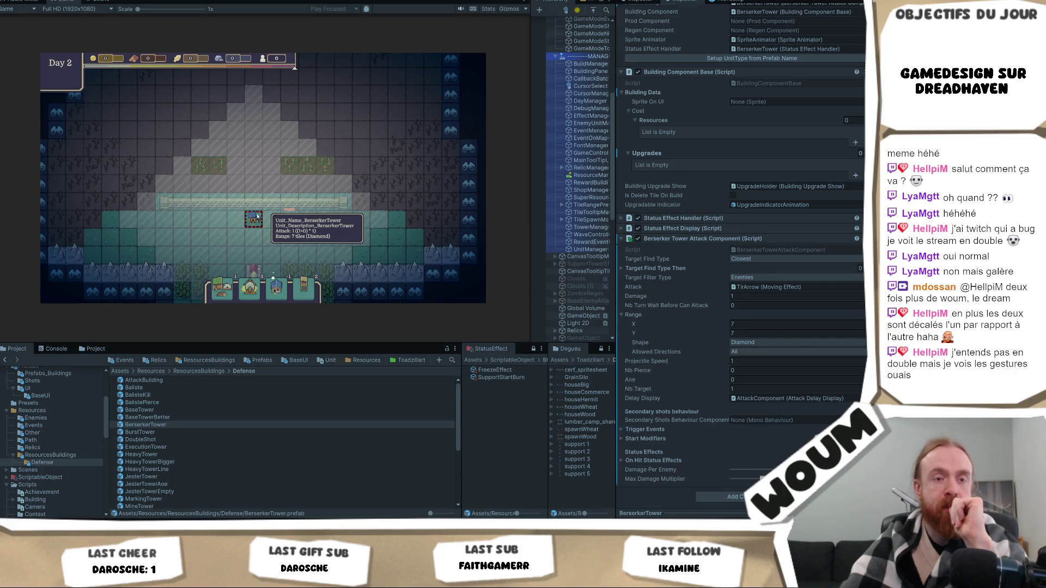
click(256, 217)
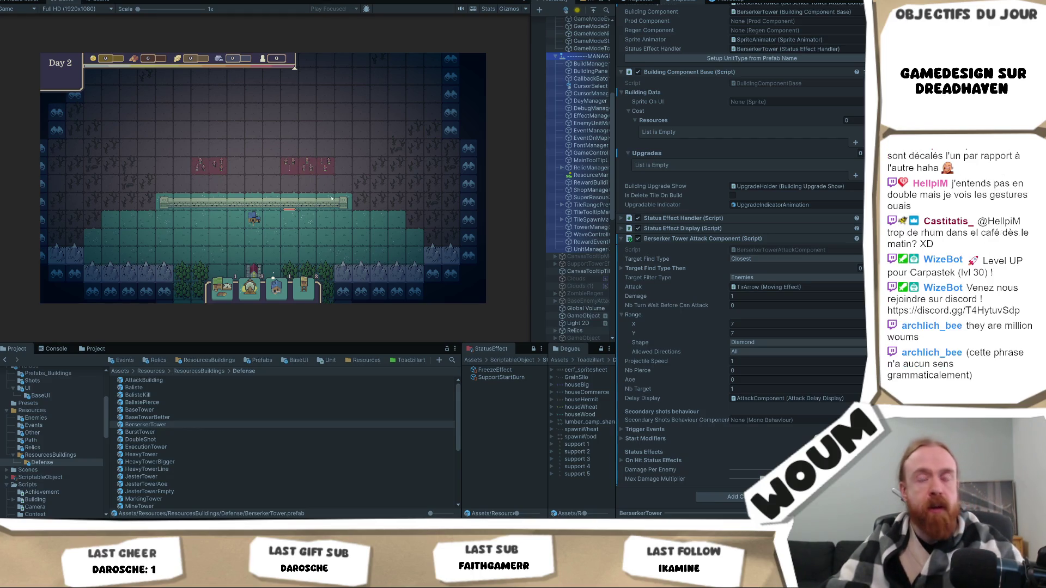
Step: Restart Play mode so the game returns to Day 0 with 10 gold and four building choices
mouse_move(285, 166)
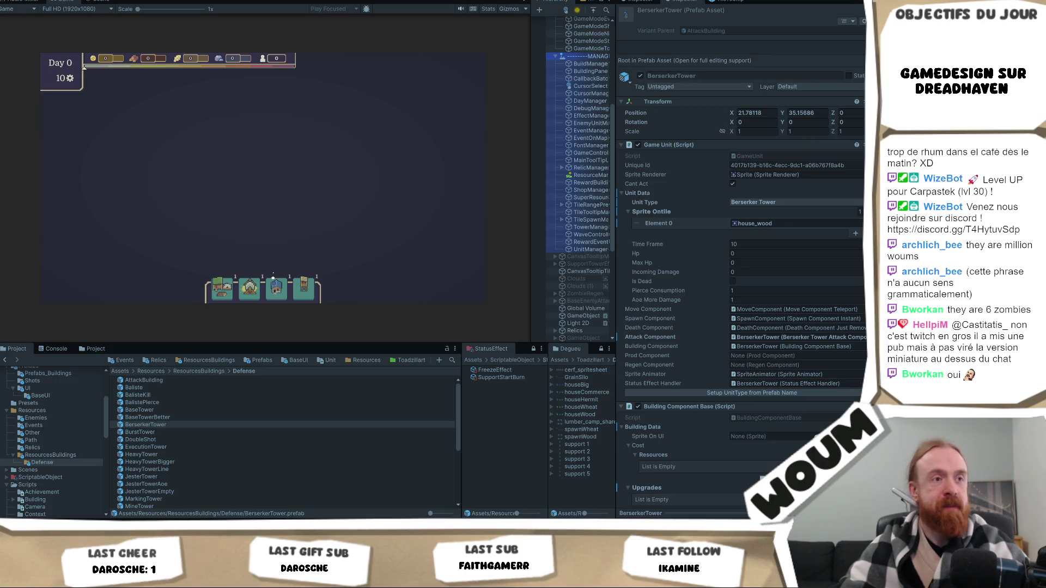
click(54, 348)
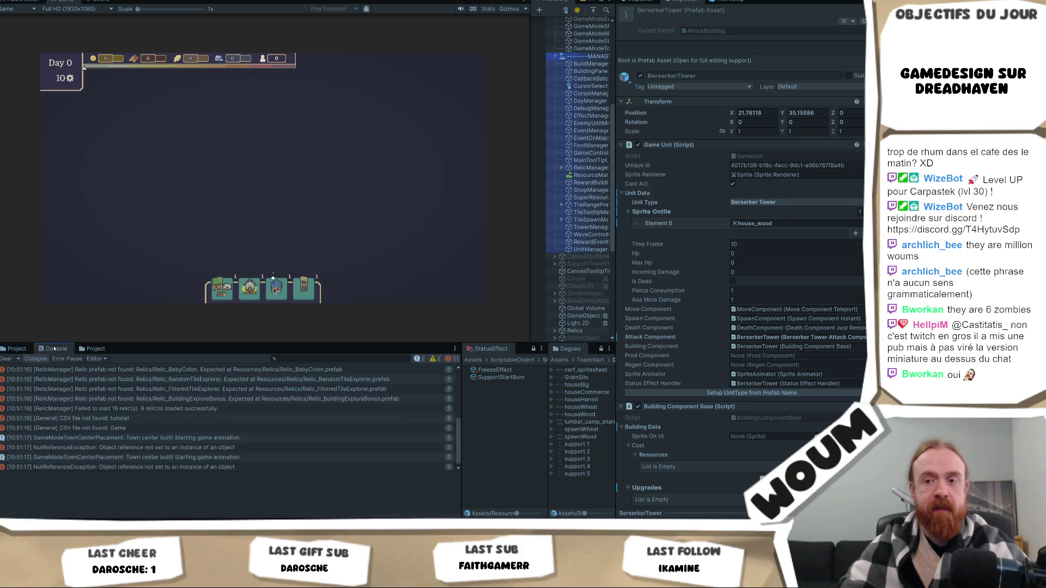
click(140, 468)
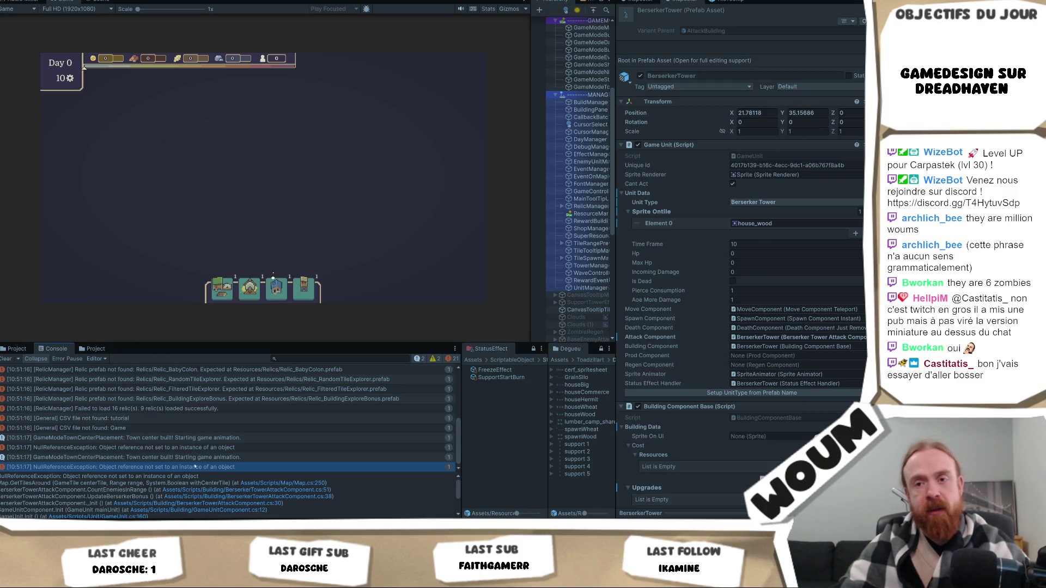
scroll(95, 500, down, 2)
scroll(96, 500, down, 2)
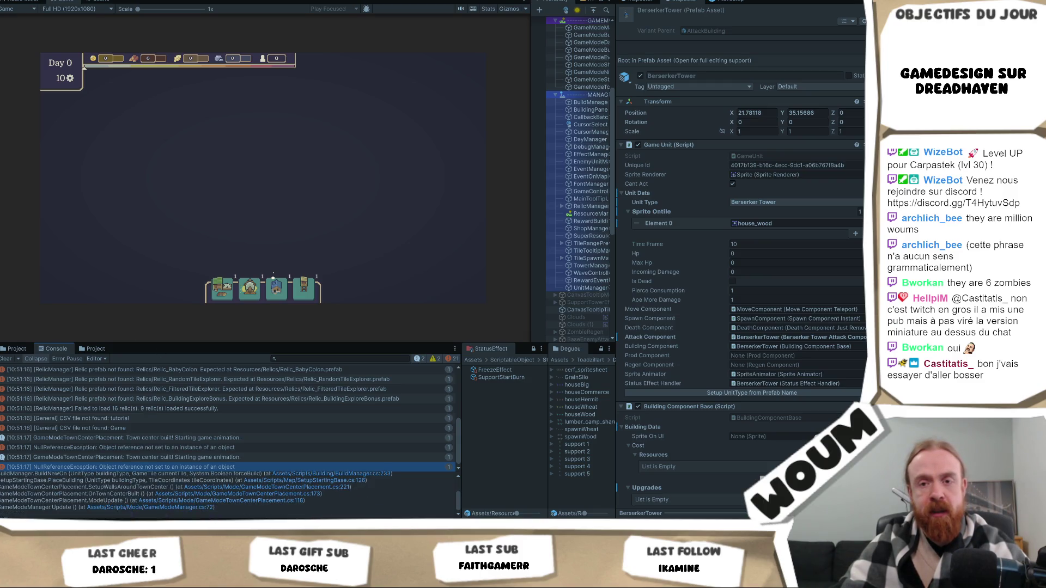
click(127, 507)
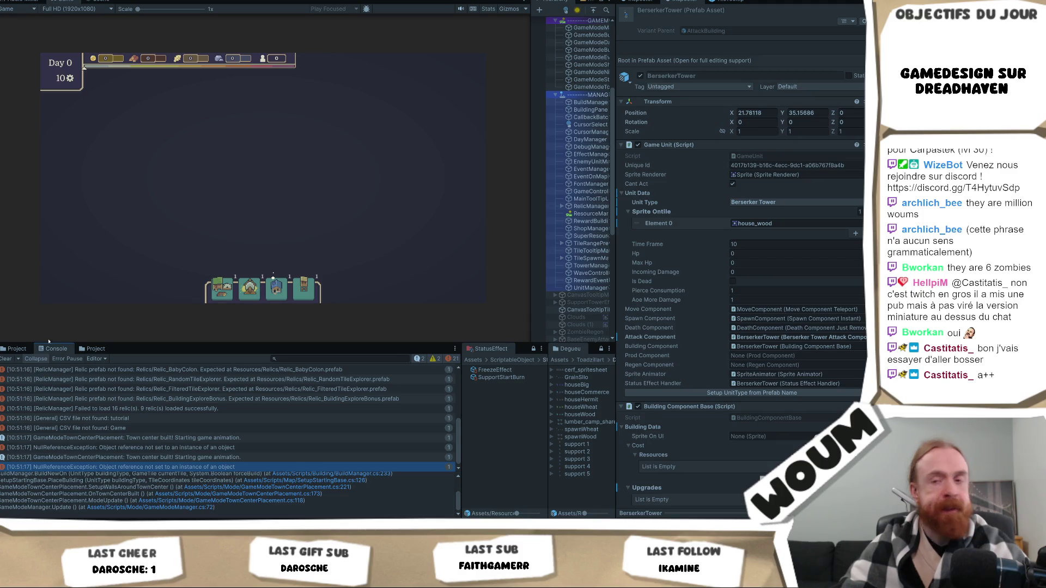
scroll(205, 497, up, 3)
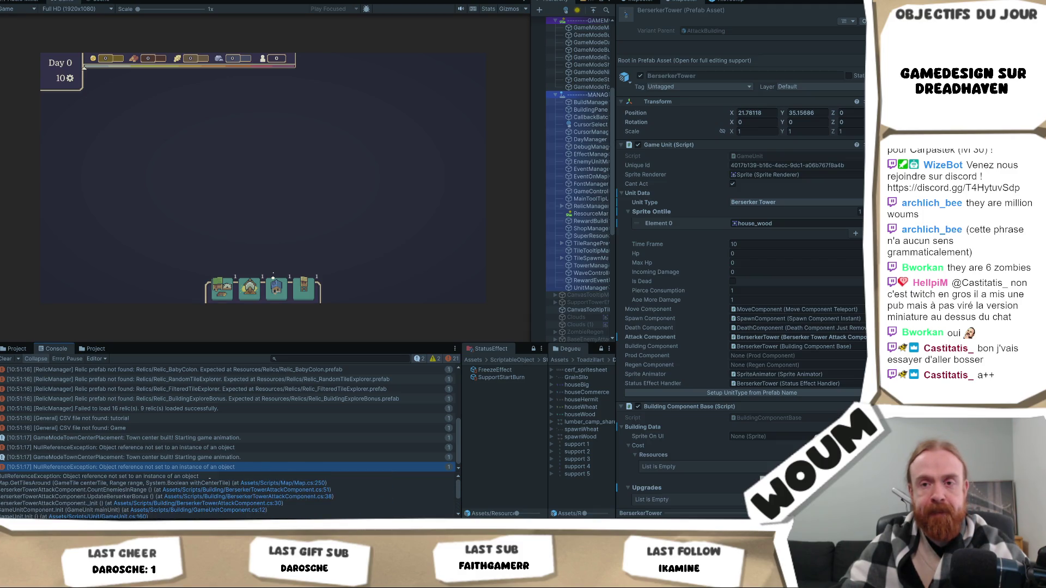
scroll(599, 202, up, 3)
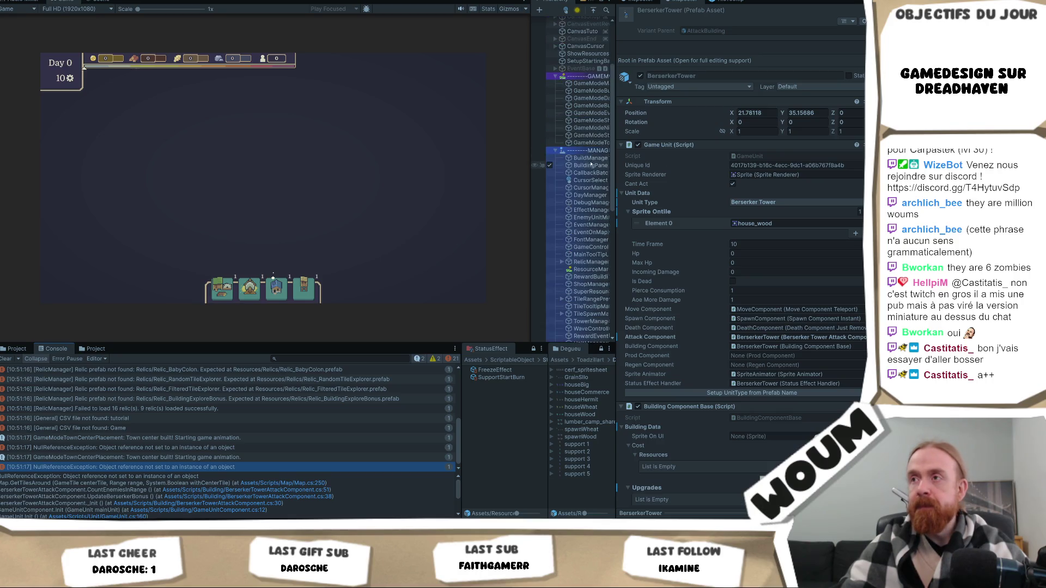
scroll(545, 253, up, 4)
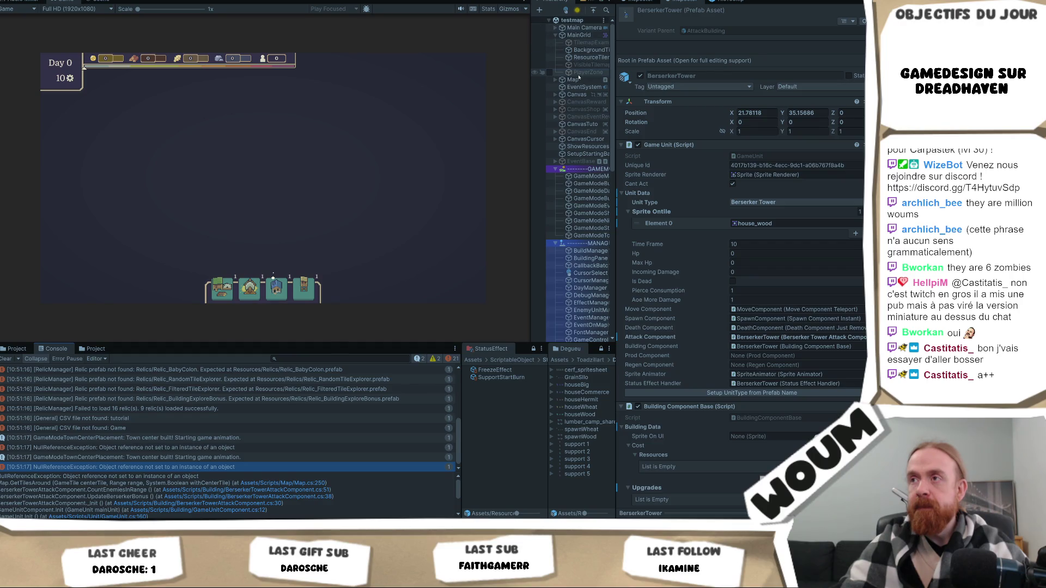
Step: Select PlayerZone, then Map, to show Map (Script) settings and locate the script asset
click(586, 72)
click(575, 80)
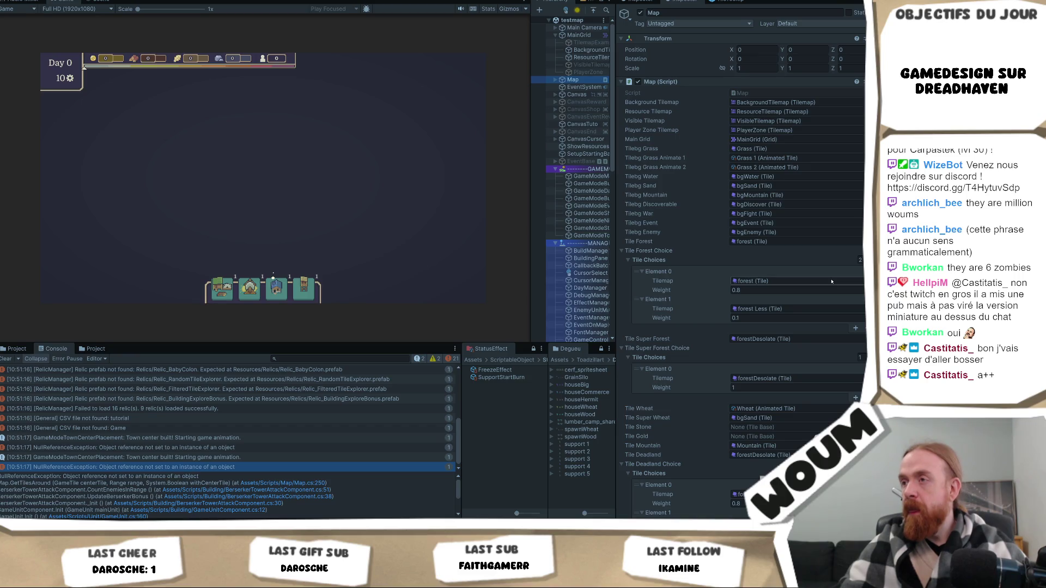
click(748, 94)
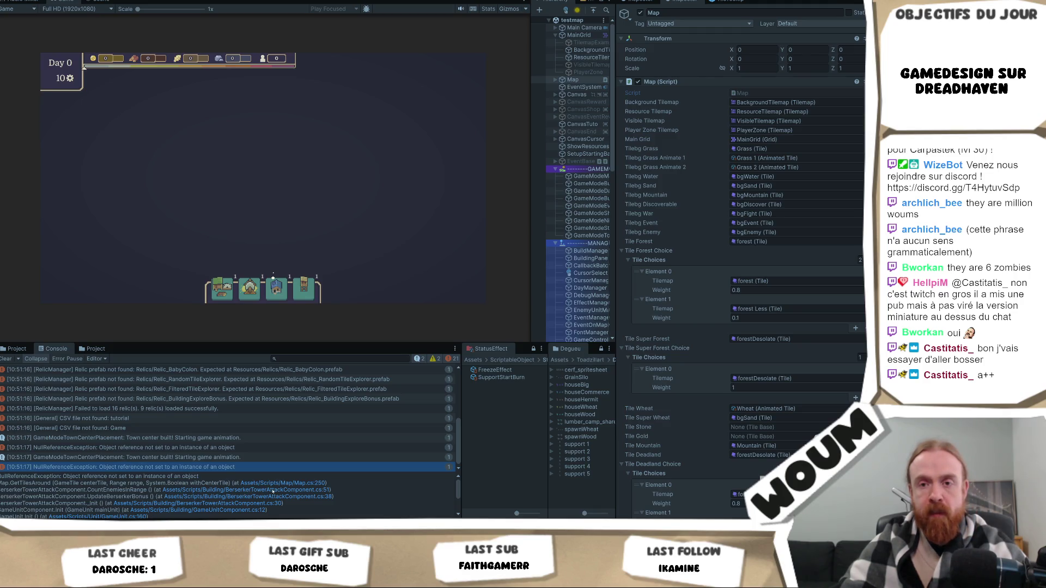
Step: Review the Console error's stack trace and select it all for copying
click(289, 484)
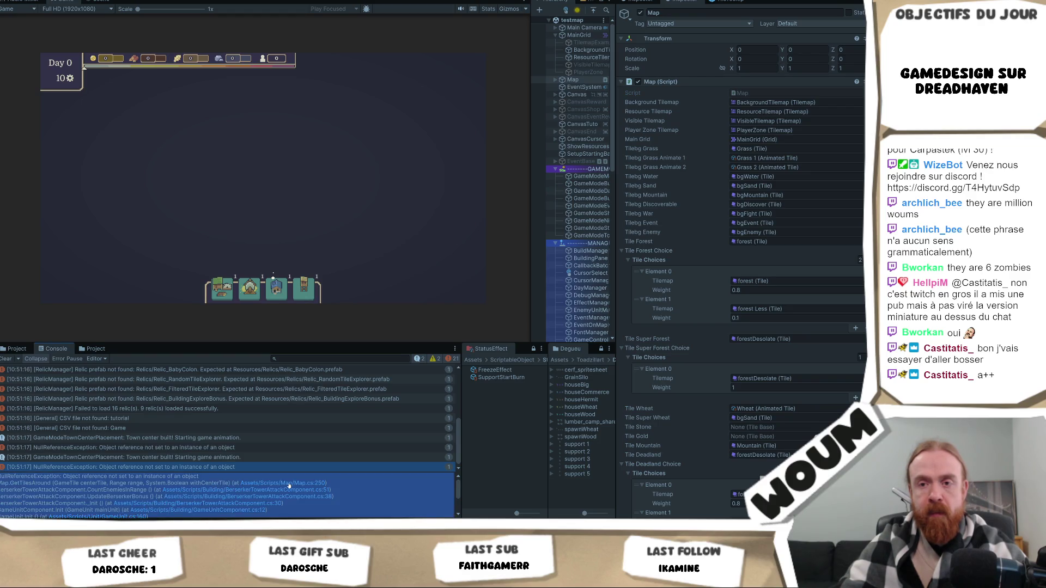
click(288, 485)
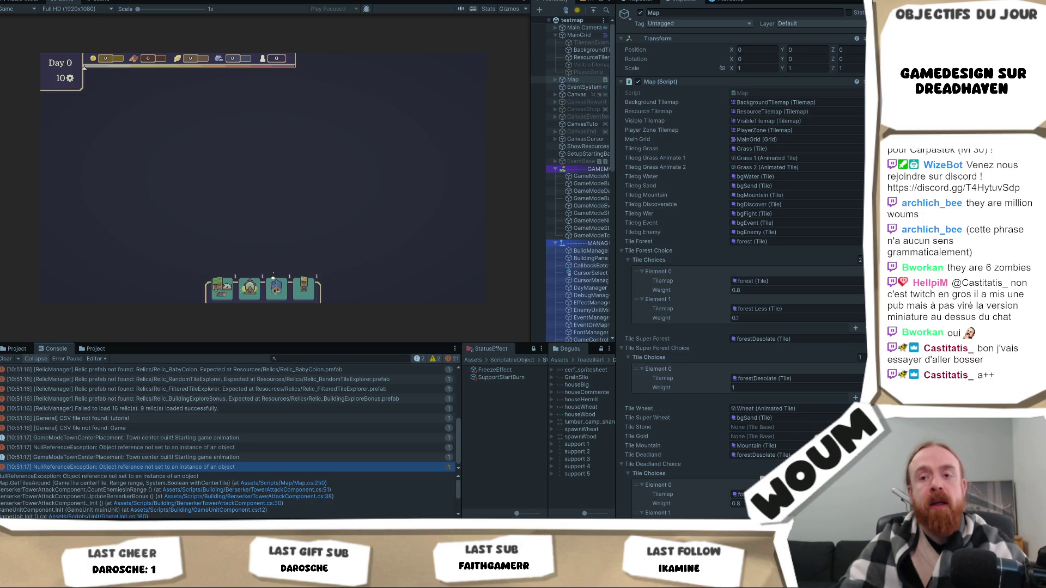
scroll(228, 502, down, 2)
scroll(229, 502, down, 3)
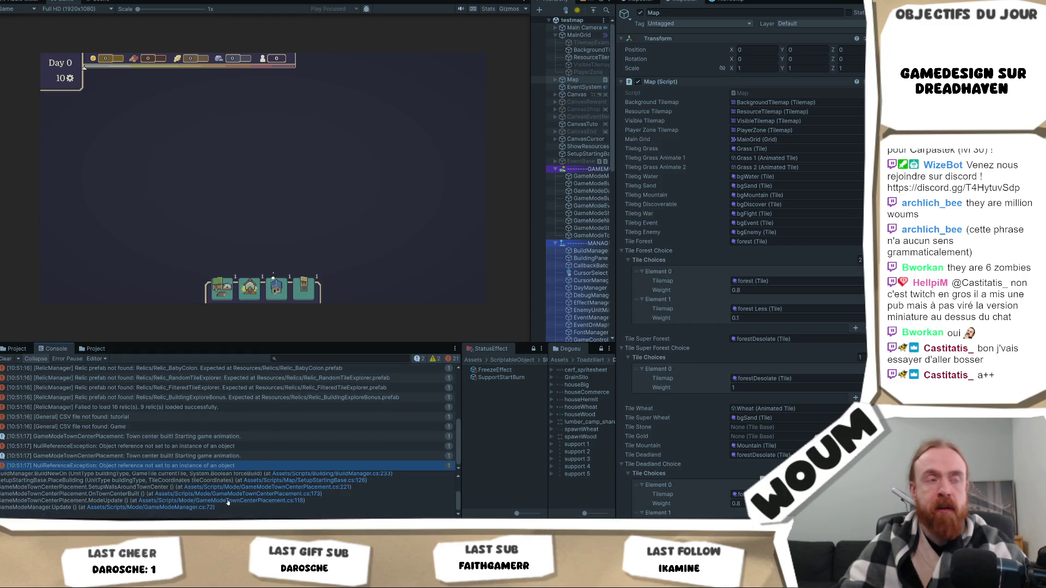
scroll(228, 502, up, 3)
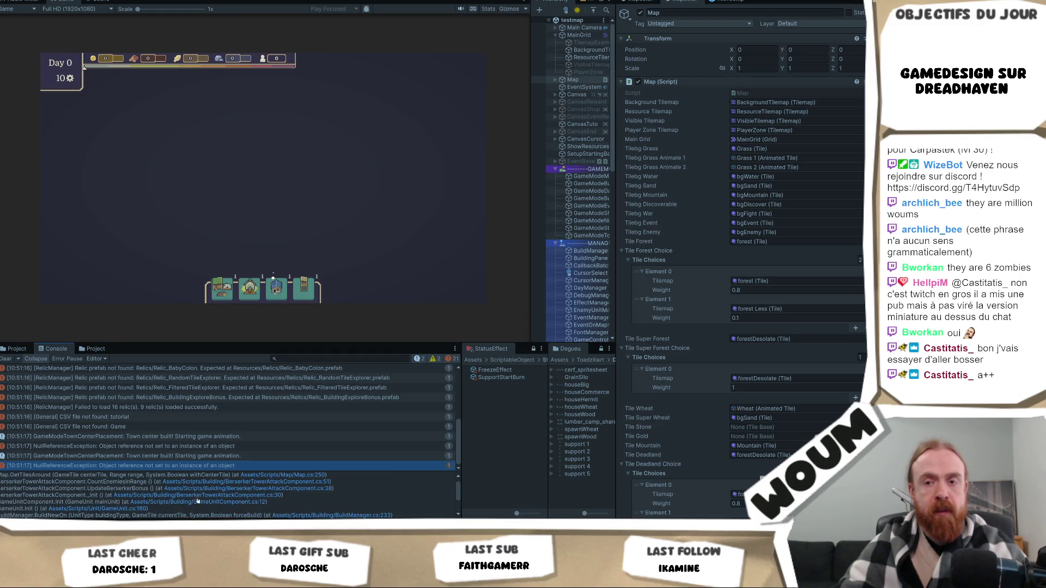
key(ctrl+a)
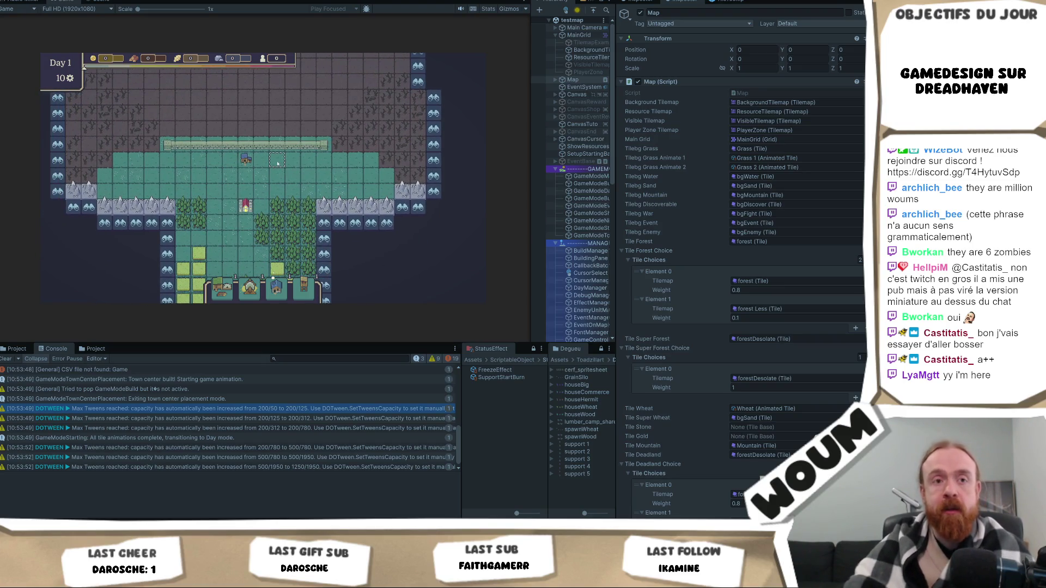
Step: Preview the Berserker tower's range and place it on a grass tile below the wall line
mouse_move(253, 161)
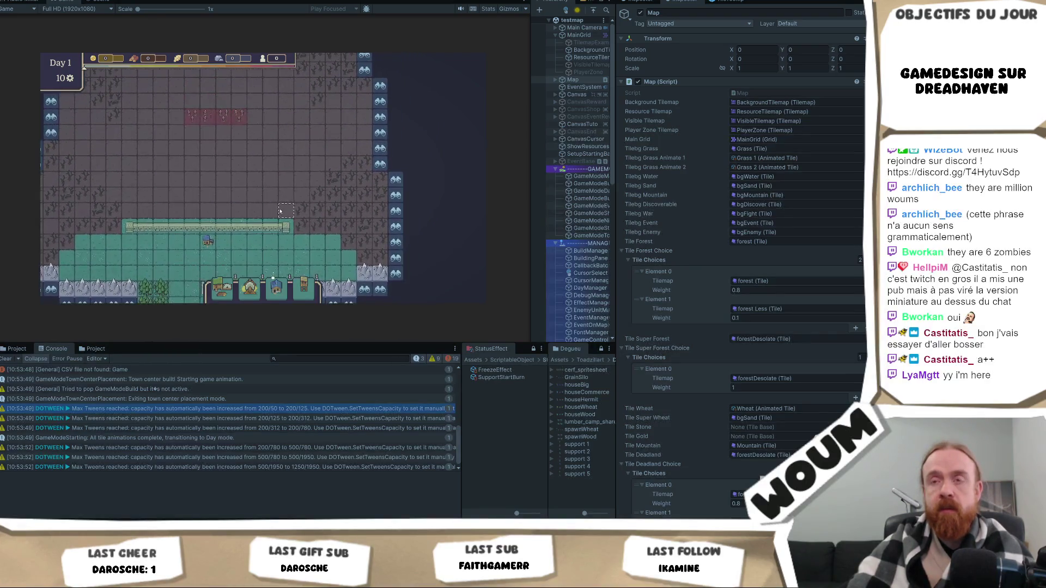
mouse_move(207, 241)
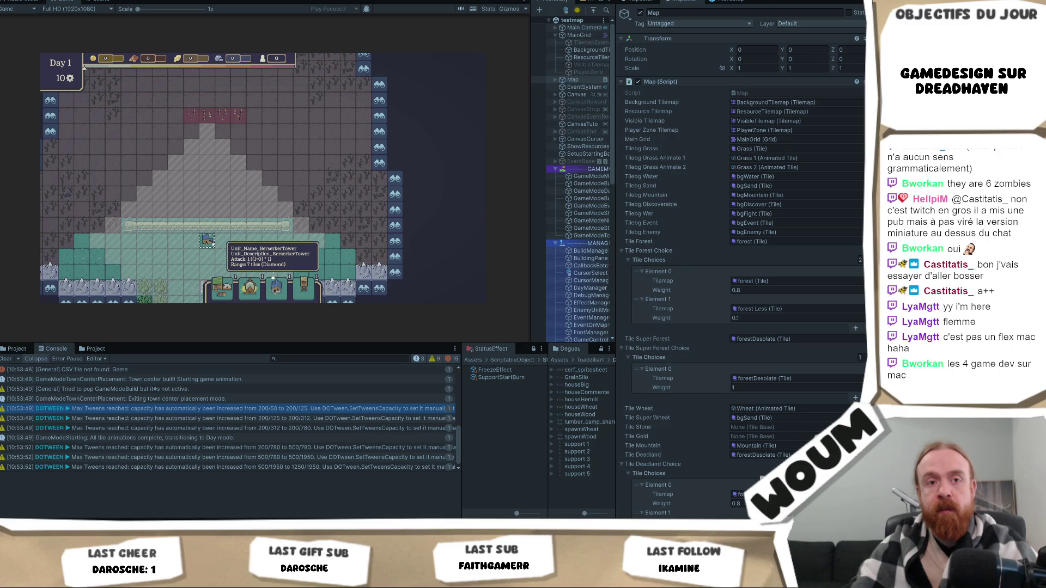
click(215, 245)
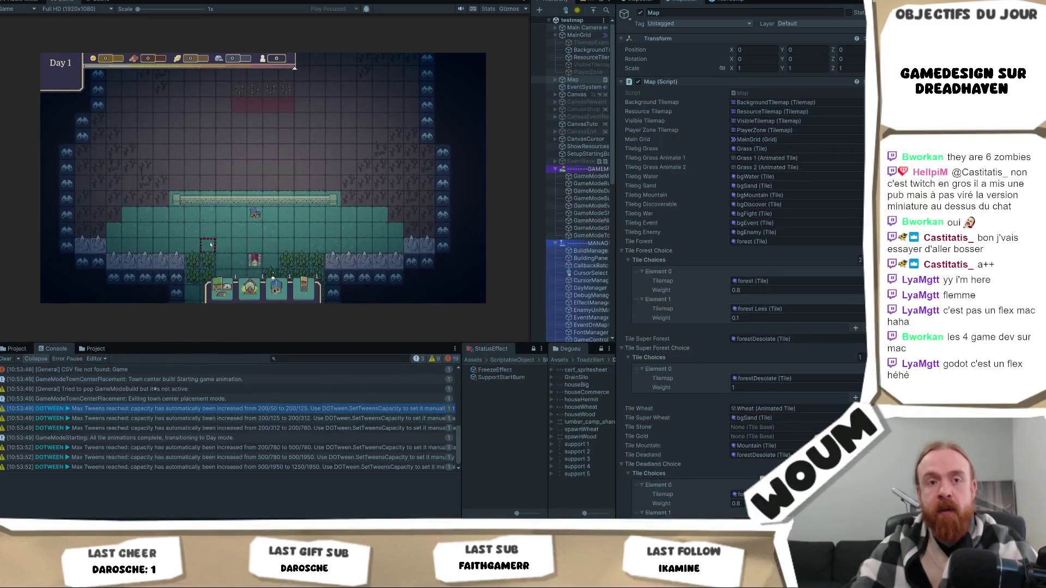
mouse_move(255, 218)
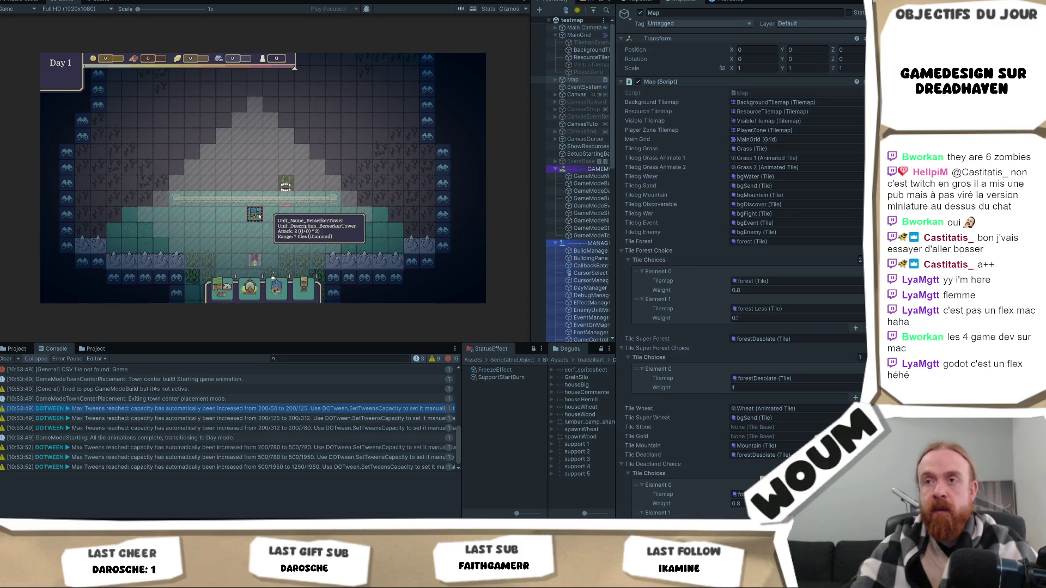
Step: Accept the reward kit to reach Day 2 and take a New Constructions Kit pack
click(267, 231)
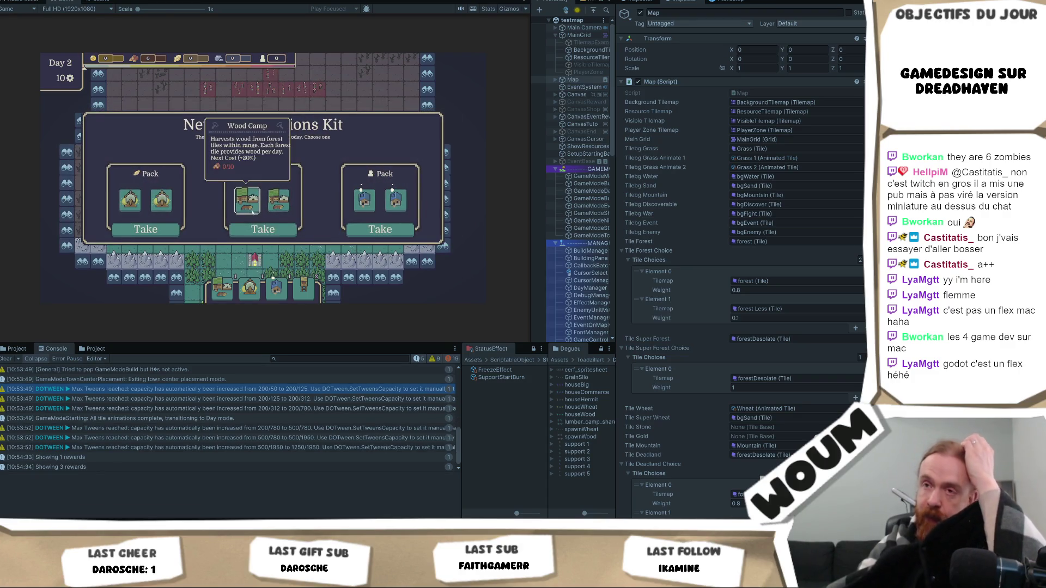
click(262, 228)
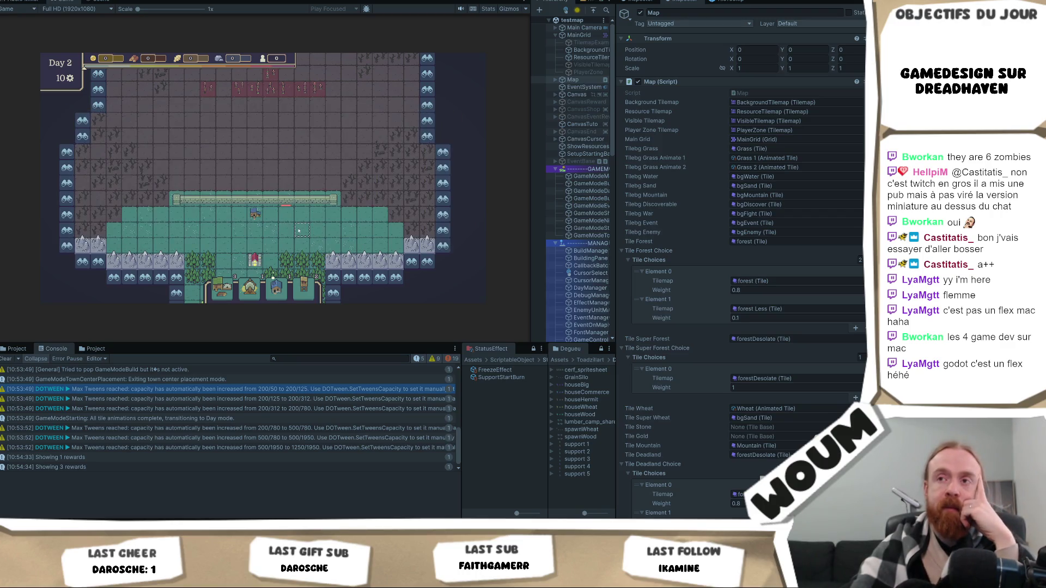
Step: Pan the map and click a tile so the Console logs position (27, 37)
drag(297, 164, 280, 191)
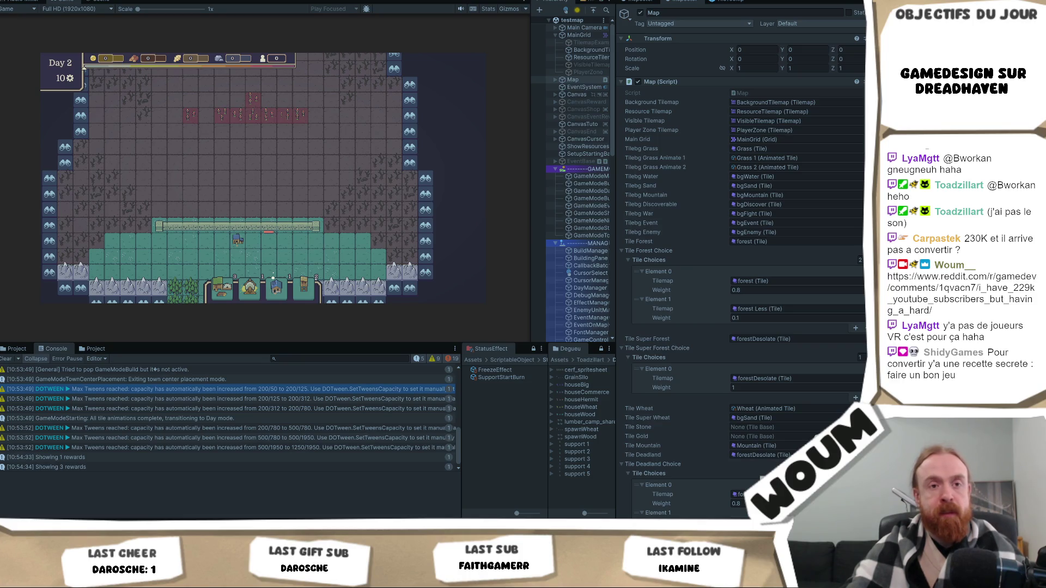
click(310, 171)
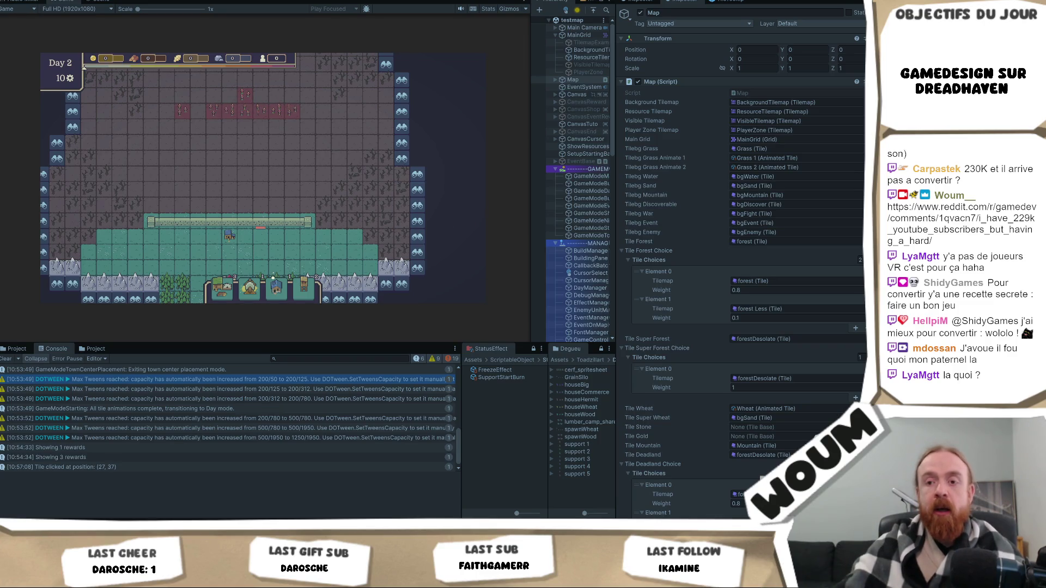
Step: Bring the Codecks browser window to the front from the taskbar preview
mouse_move(133, 581)
click(134, 490)
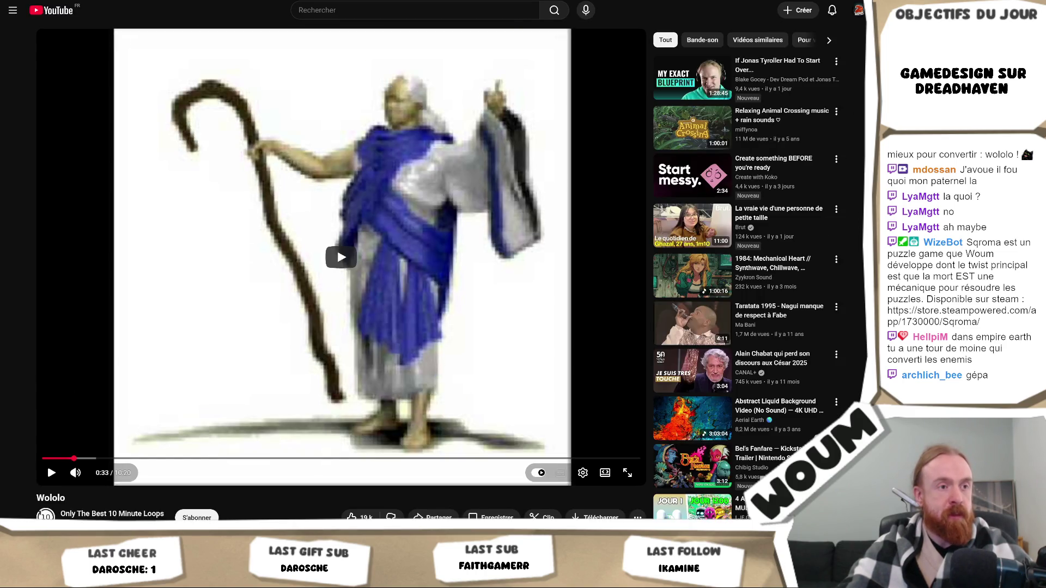
Step: Play the Wololo video, glance at the Unity game on Day 2, then return and focus the address bar
click(365, 199)
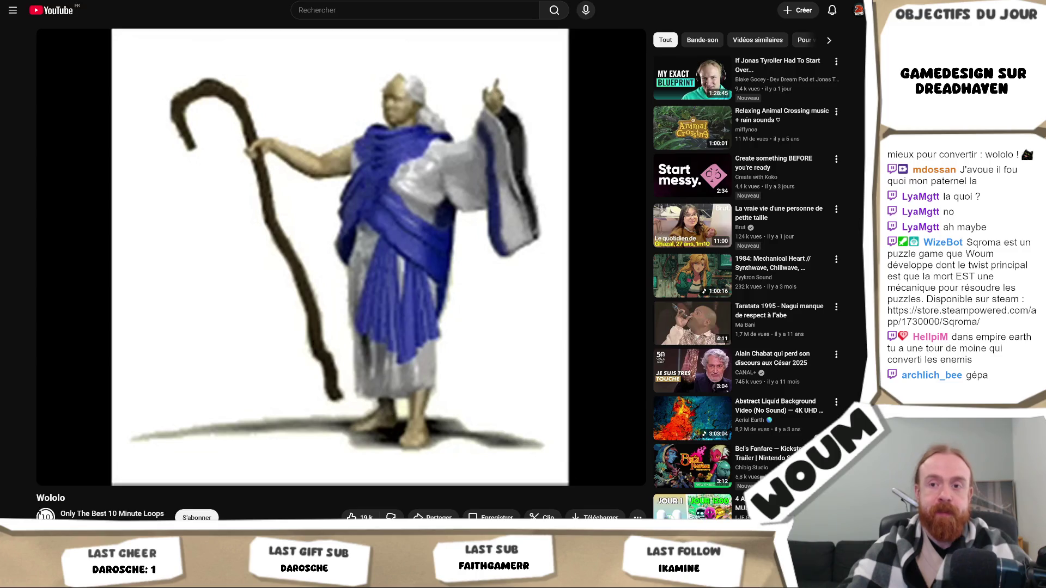
key(space)
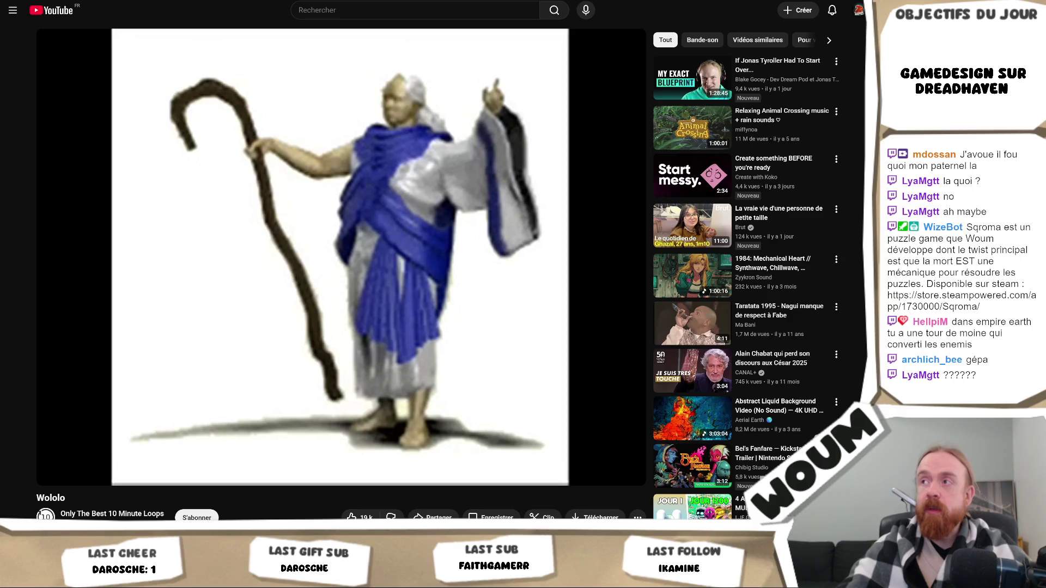
key(alt+Tab)
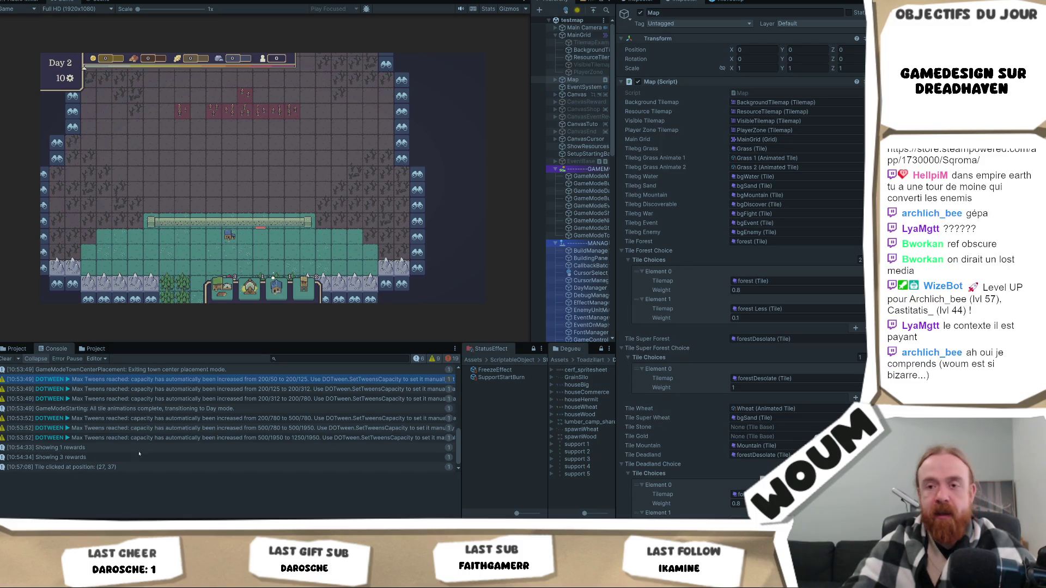
key(alt+Tab)
key(ctrl+l)
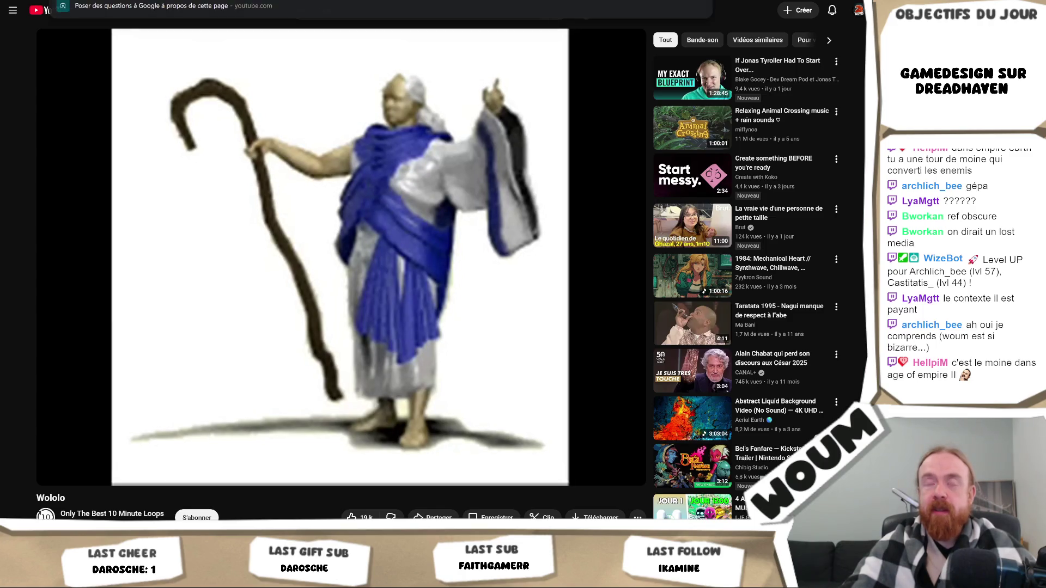
Step: Load and briefly play the Age of Empires II Wololo monk video, then clear Unity's console log
key(ctrl+v)
key(Return)
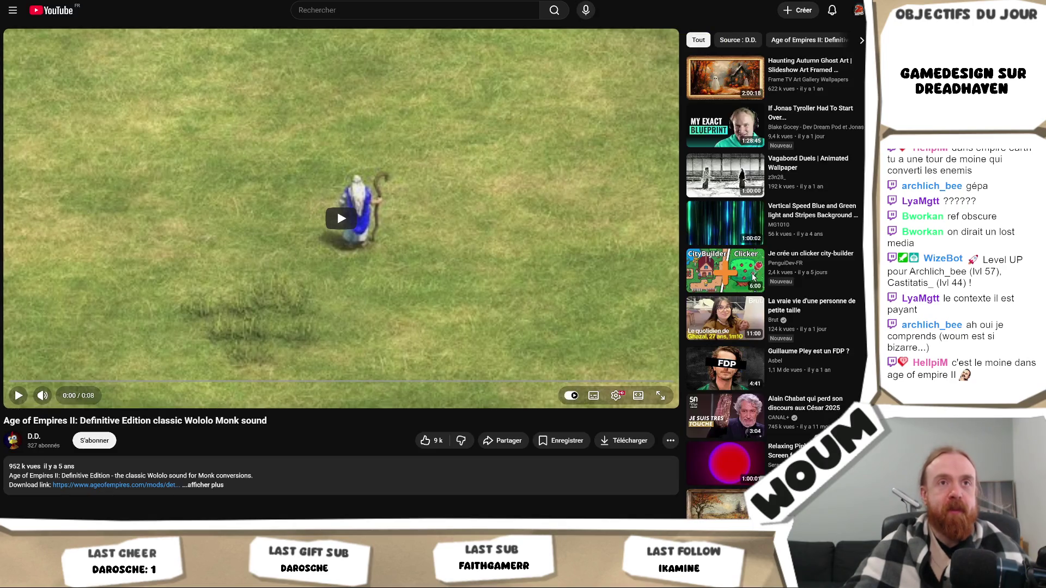
click(299, 226)
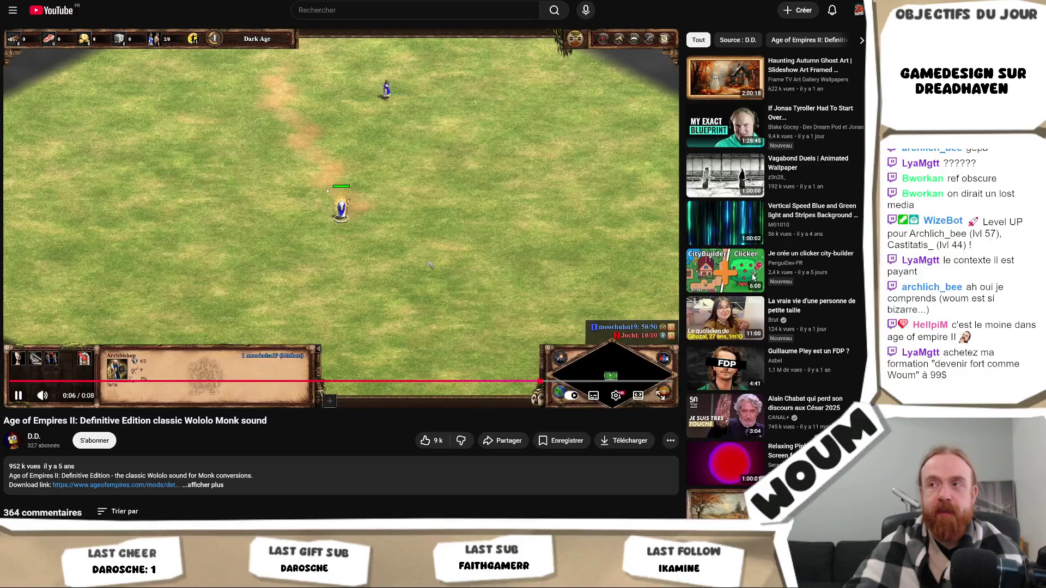
key(space)
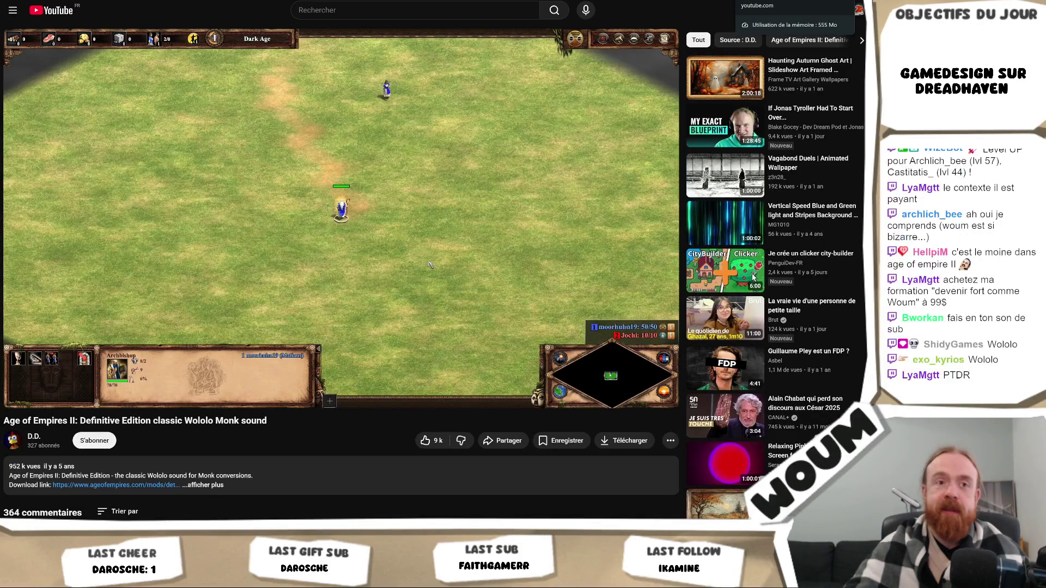
key(alt+Tab)
key(alt+Tab)
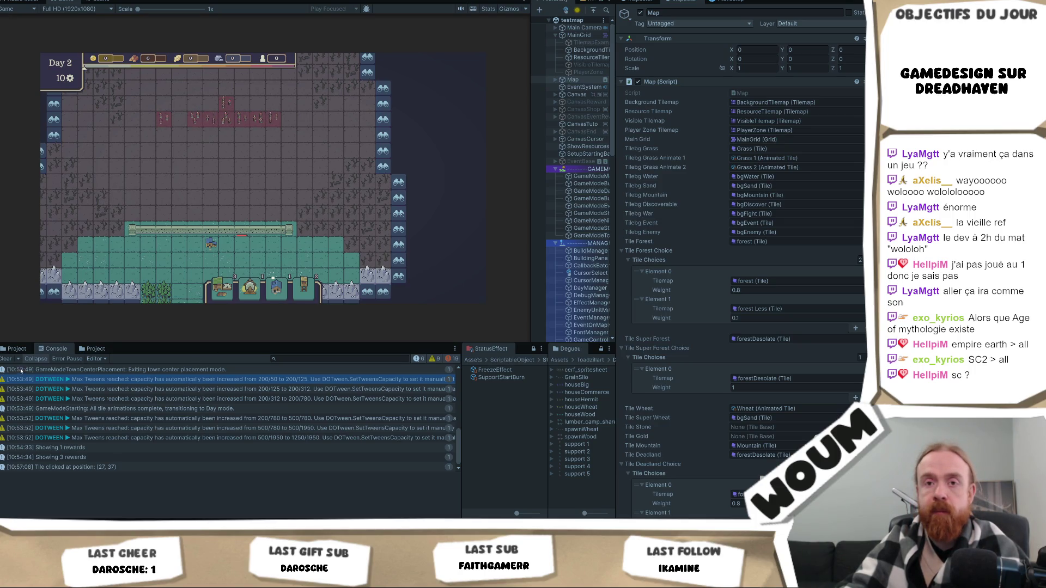
click(6, 358)
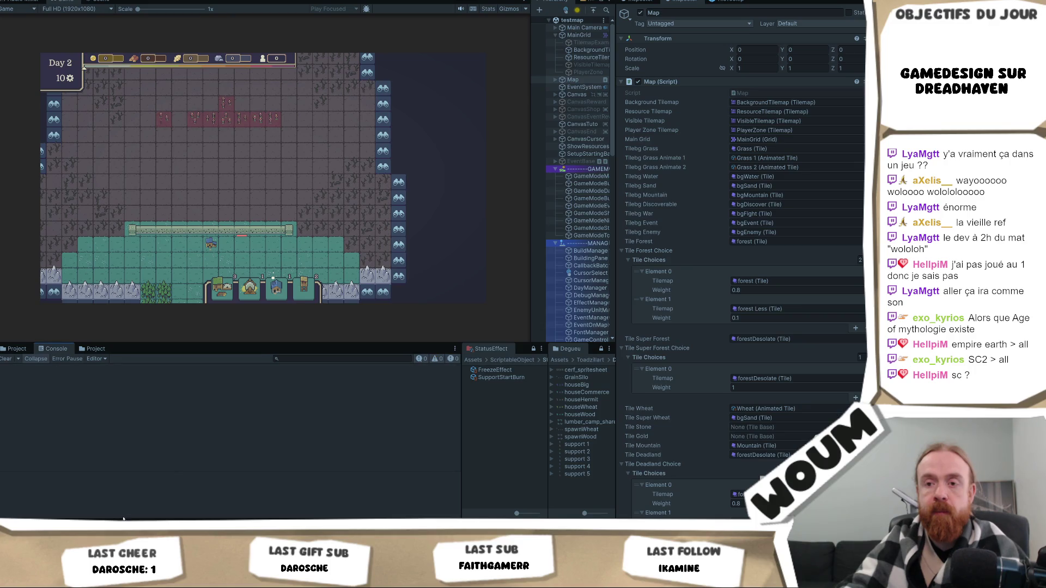
Step: Go back to Codecks and open the 'A faire' deck with its 14 to-do cards
click(190, 477)
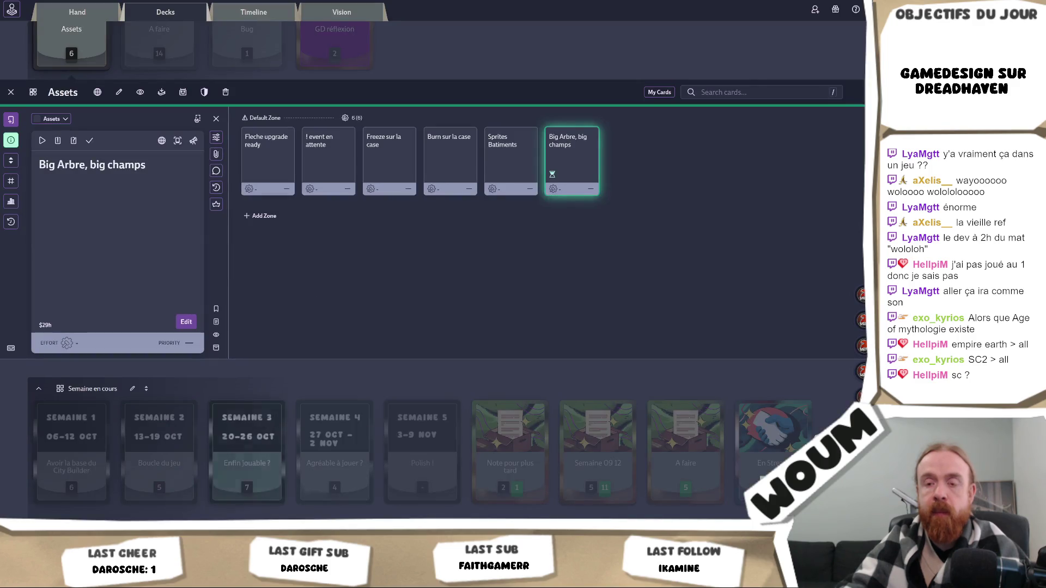
key(alt+Tab)
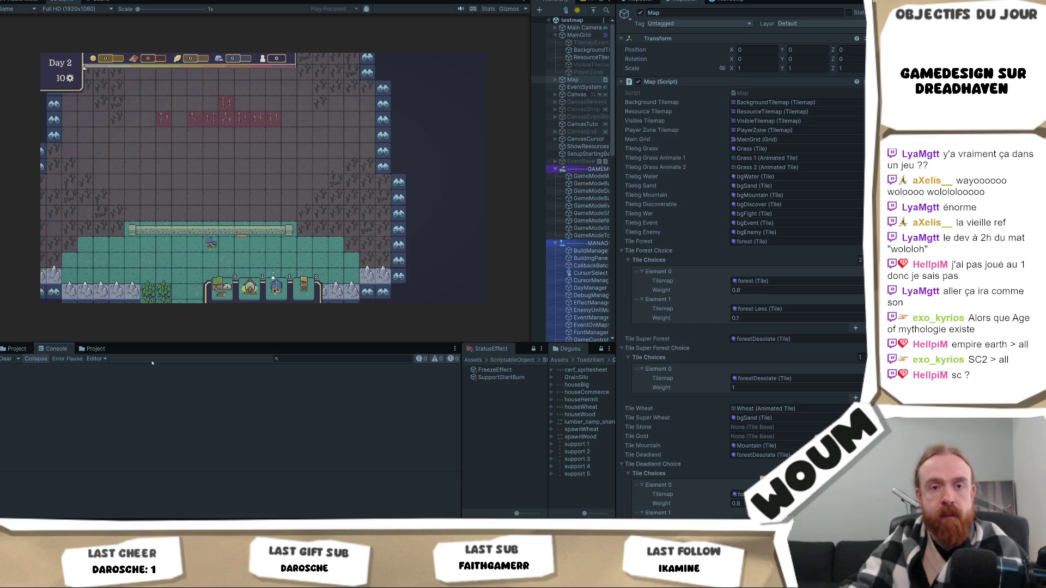
click(131, 457)
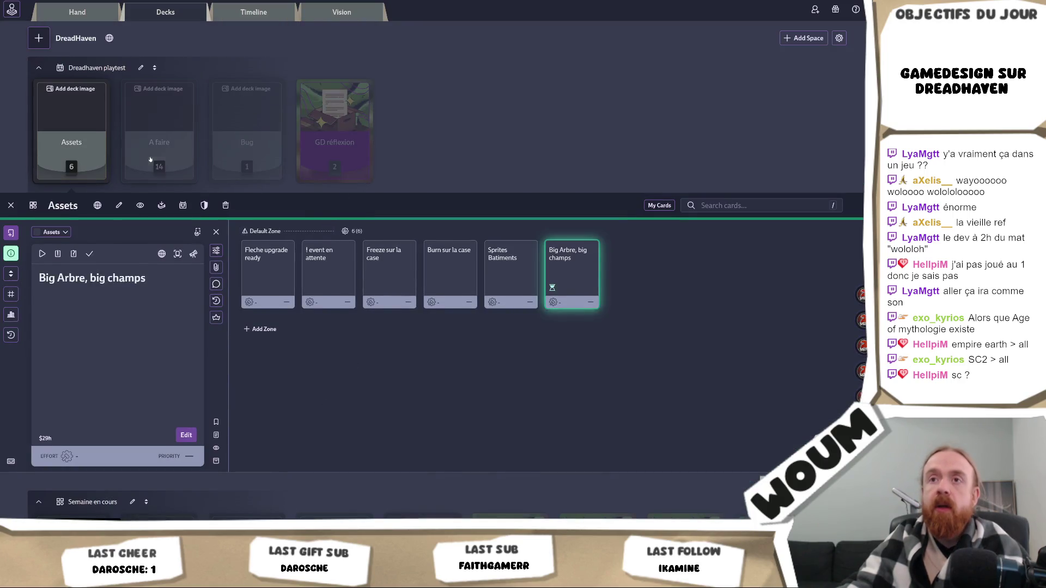
click(159, 126)
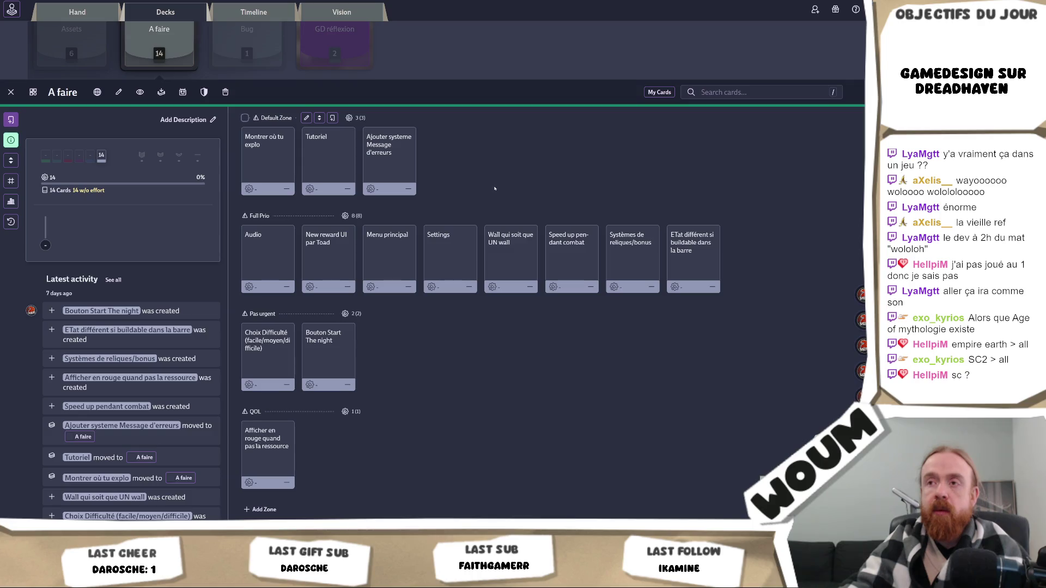
Step: Mark 'Montrer où tu explo' and 'Systèmes de reliques/bonus' as done, then start a blank new card
scroll(494, 189, up, 3)
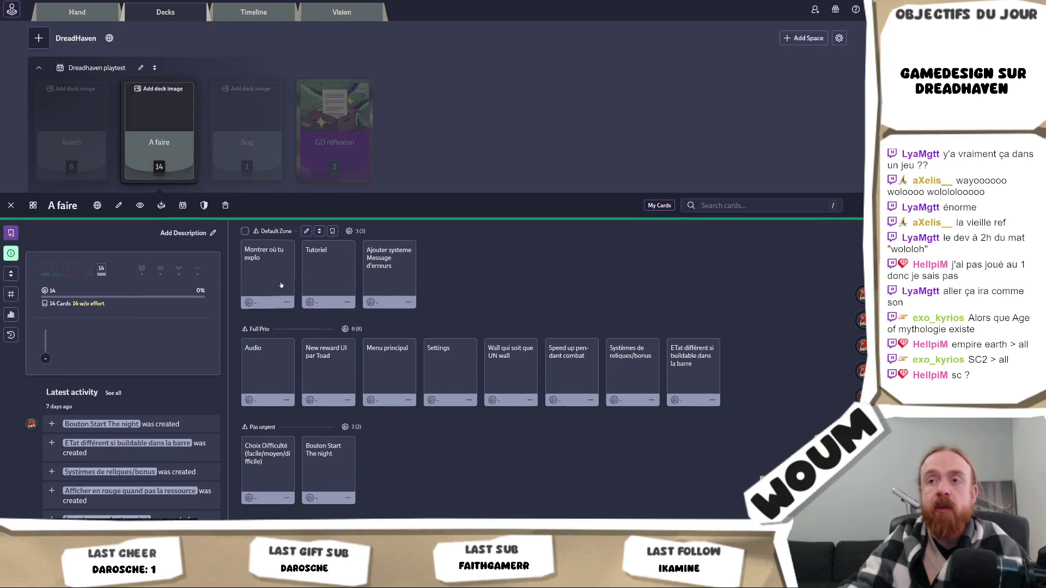
click(281, 278)
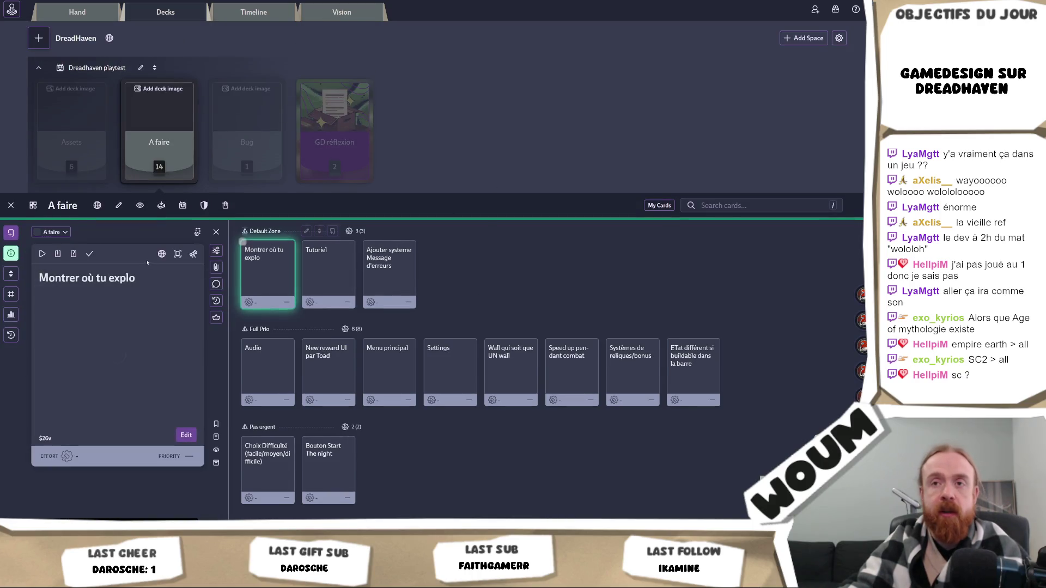
click(91, 254)
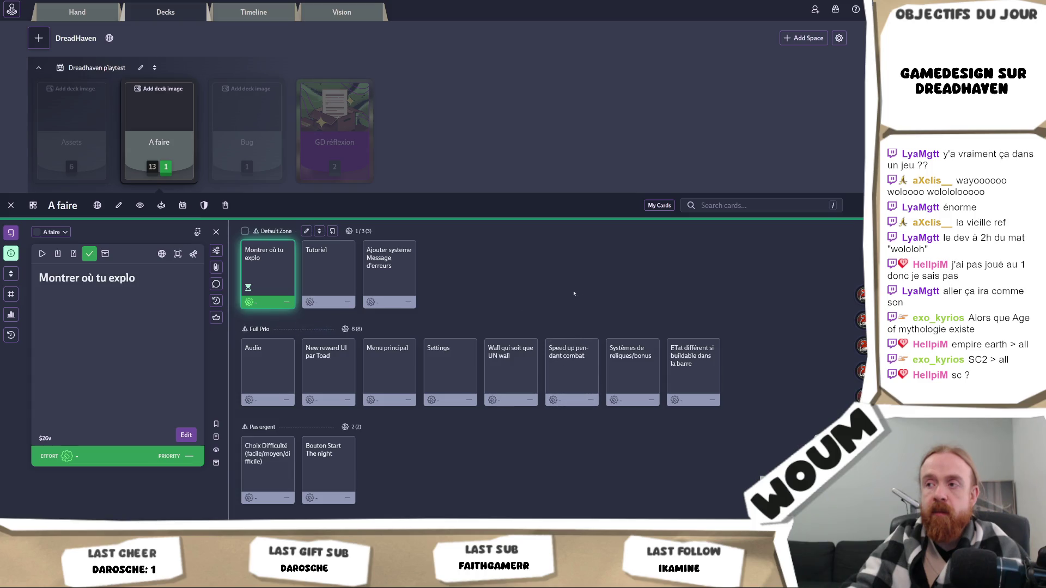
click(613, 374)
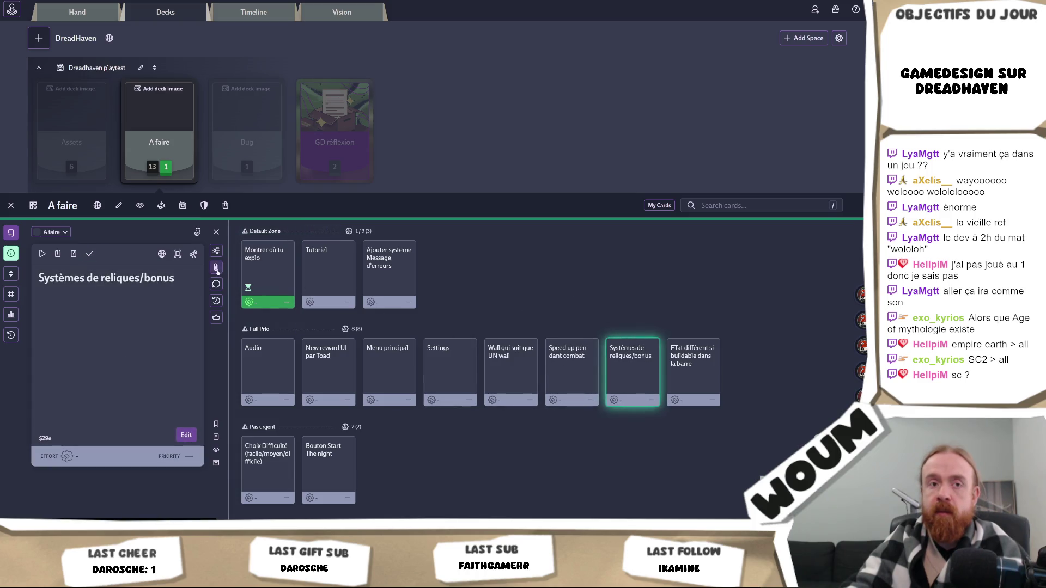
click(90, 254)
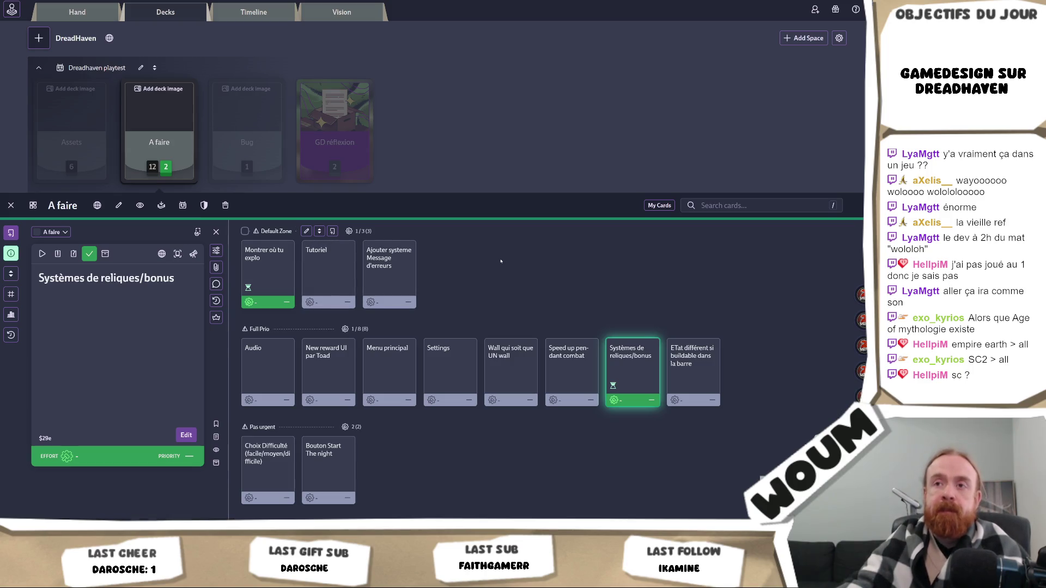
click(11, 232)
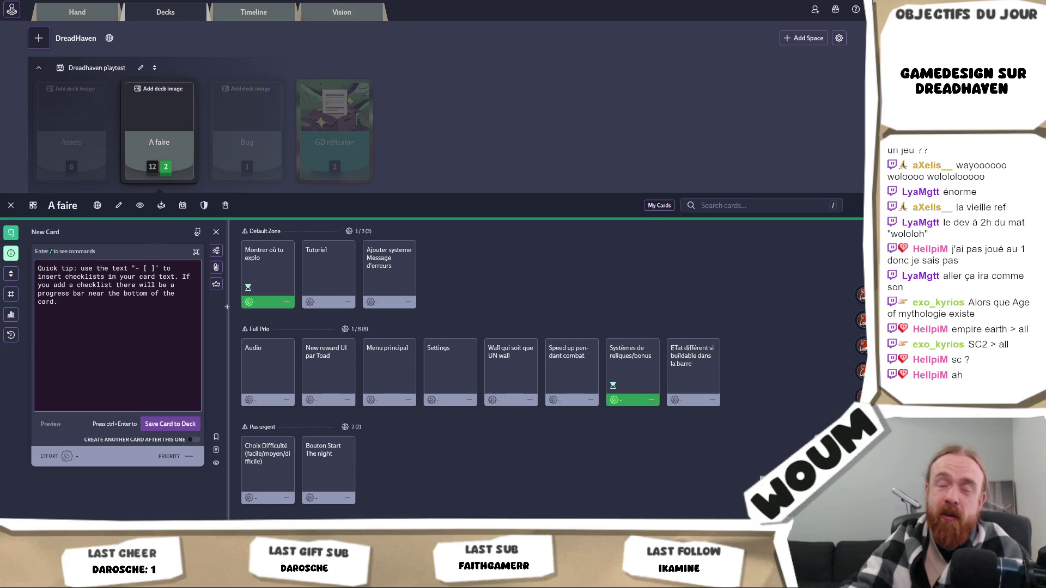
Step: Drag the panel divider to widen the new card's text editor
drag(226, 306, 216, 313)
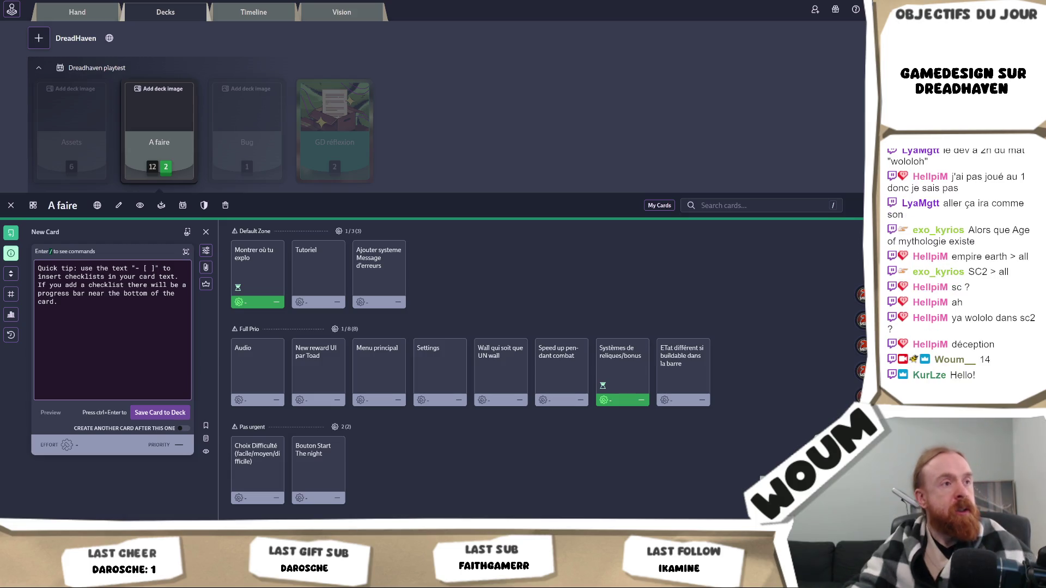
Step: Paste the tower ID list (BurstTower = 2055 to BerserkerTower = 2130) under a 'New towers' heading
click(106, 322)
key(ctrl+v)
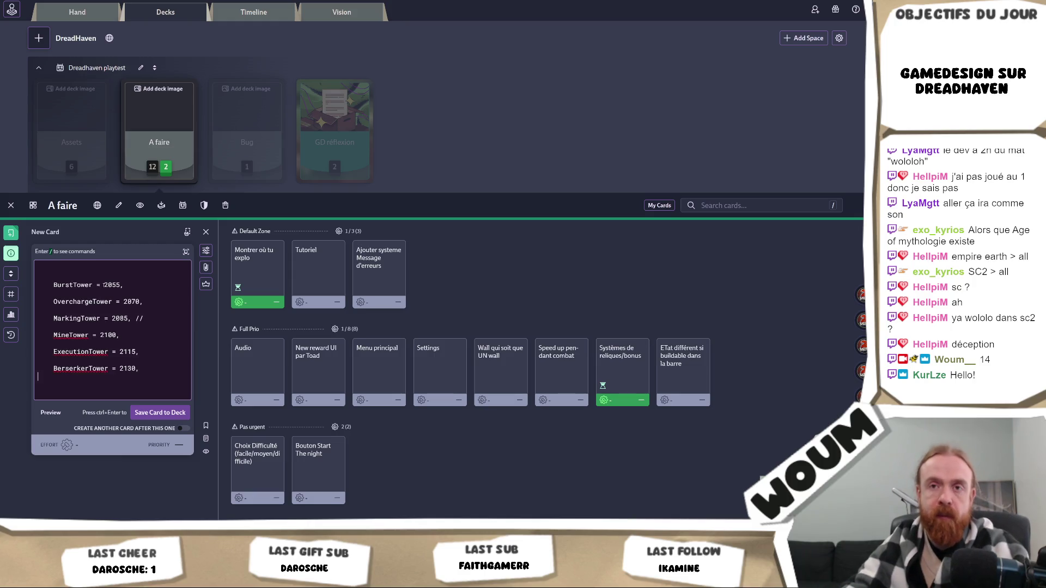
click(65, 265)
text(New towers)
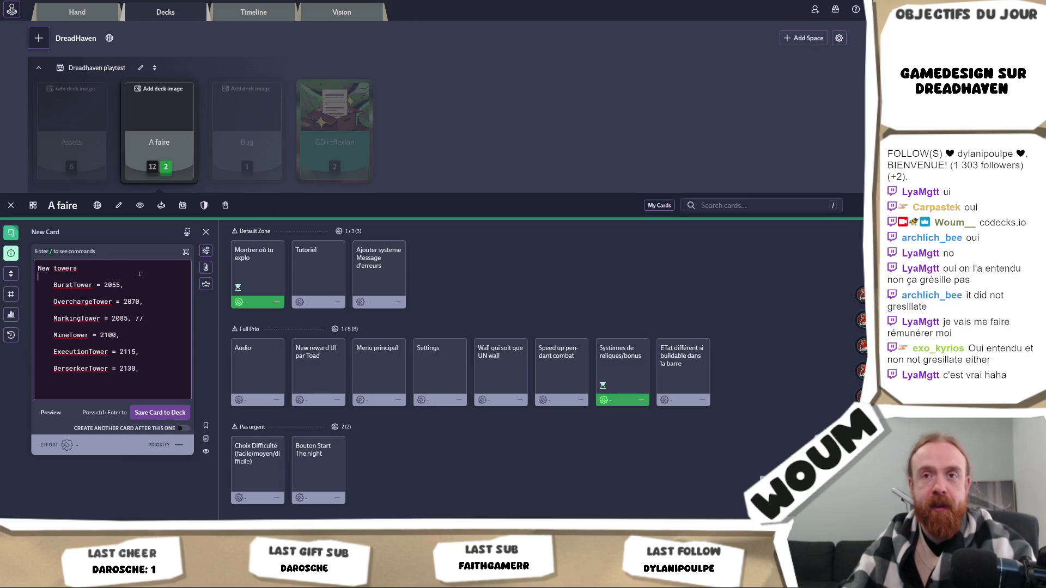
key(Return)
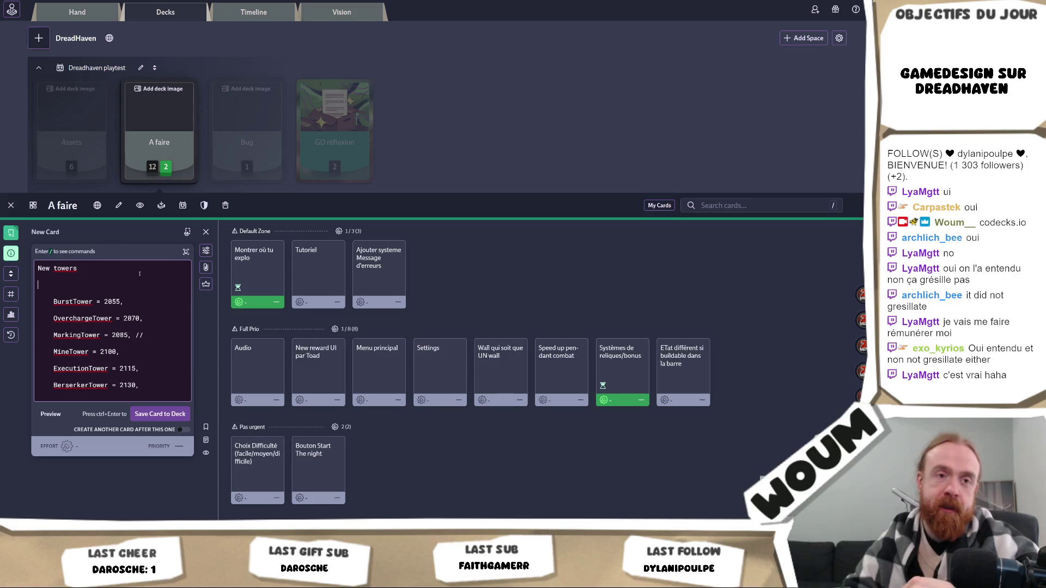
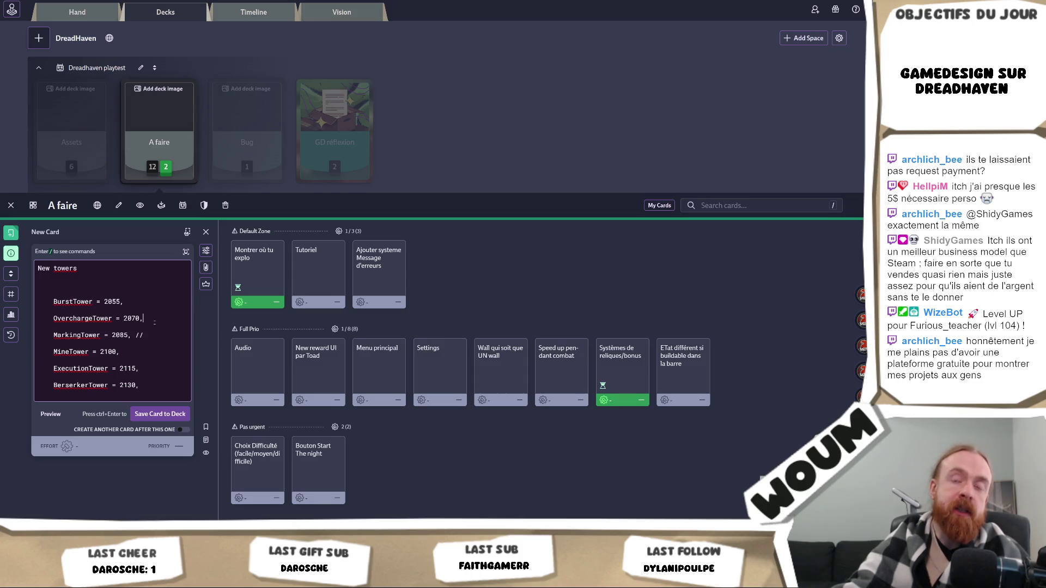
drag(156, 319, 51, 312)
click(52, 312)
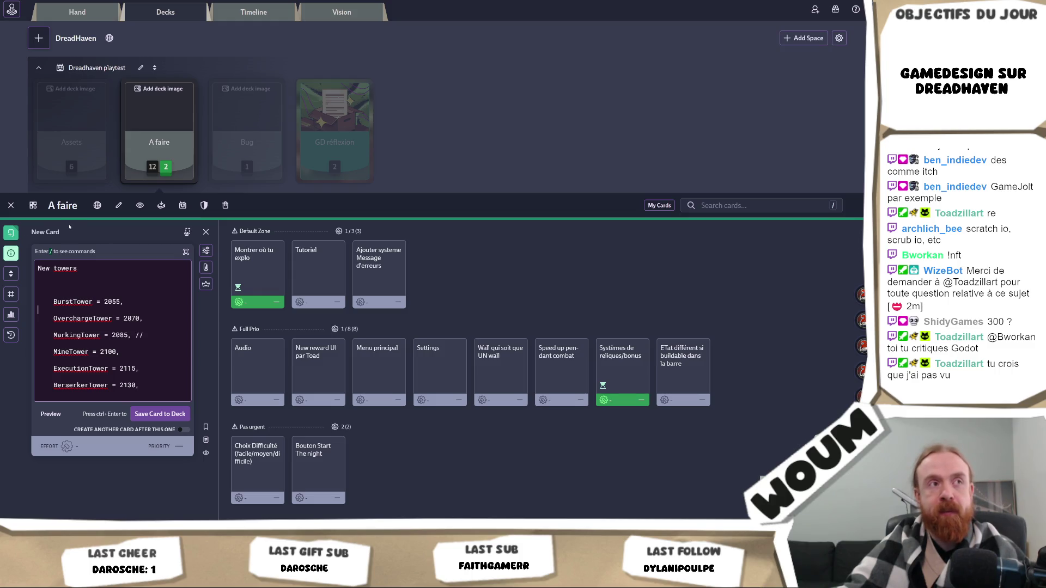
click(120, 284)
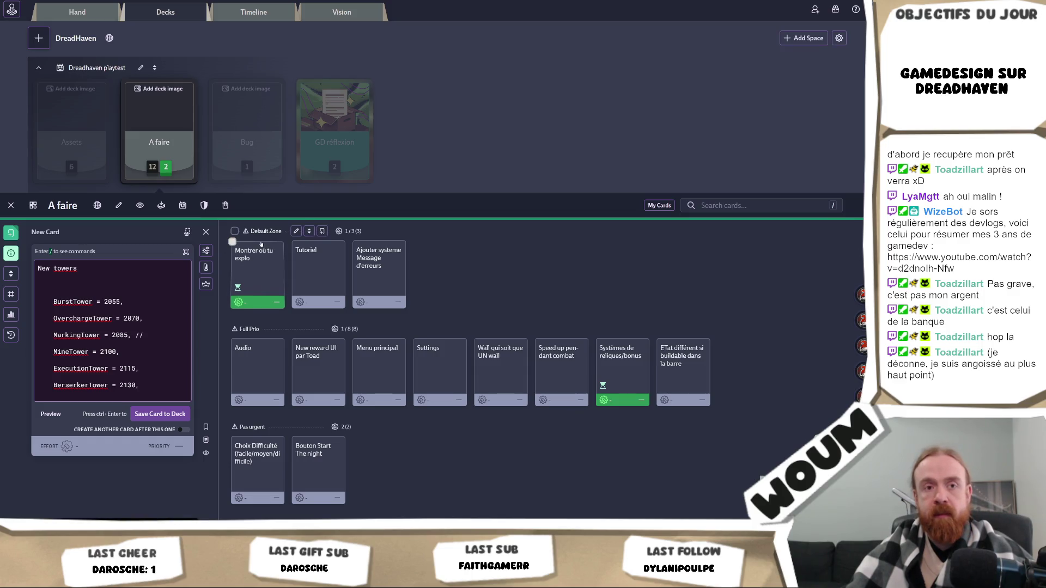
text(-)
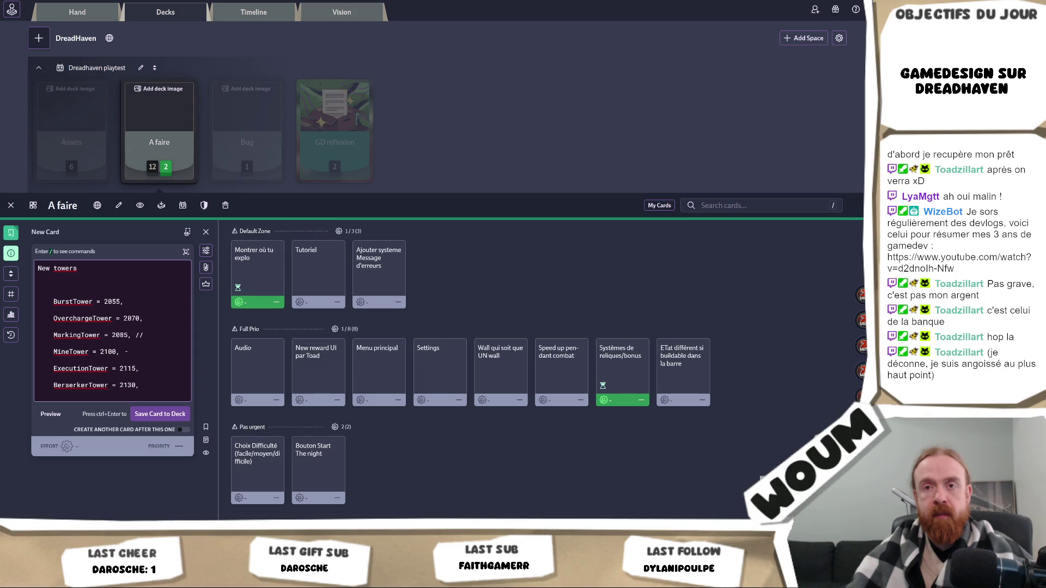
double_click(90, 317)
click(102, 327)
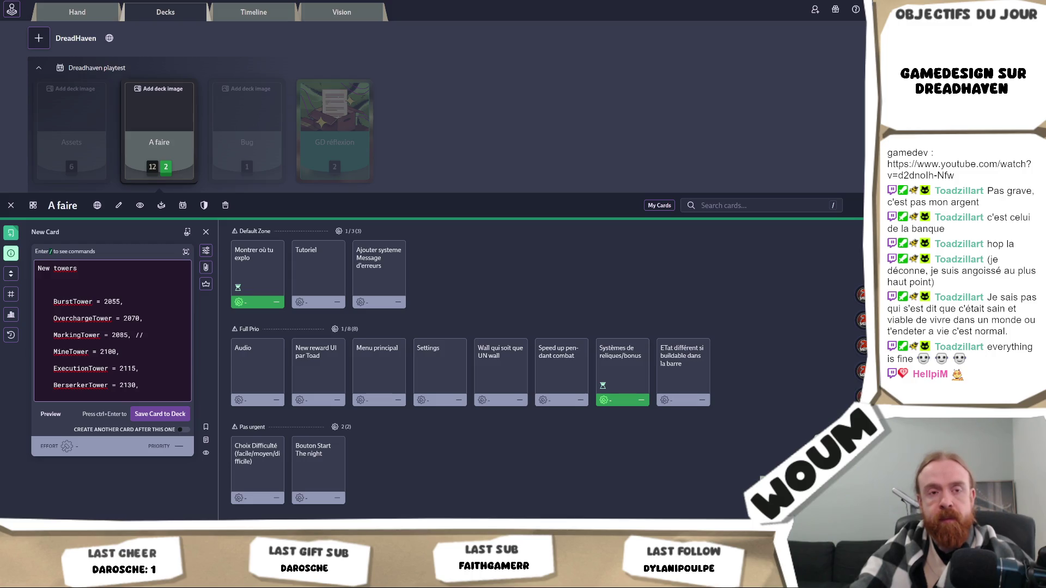
click(101, 286)
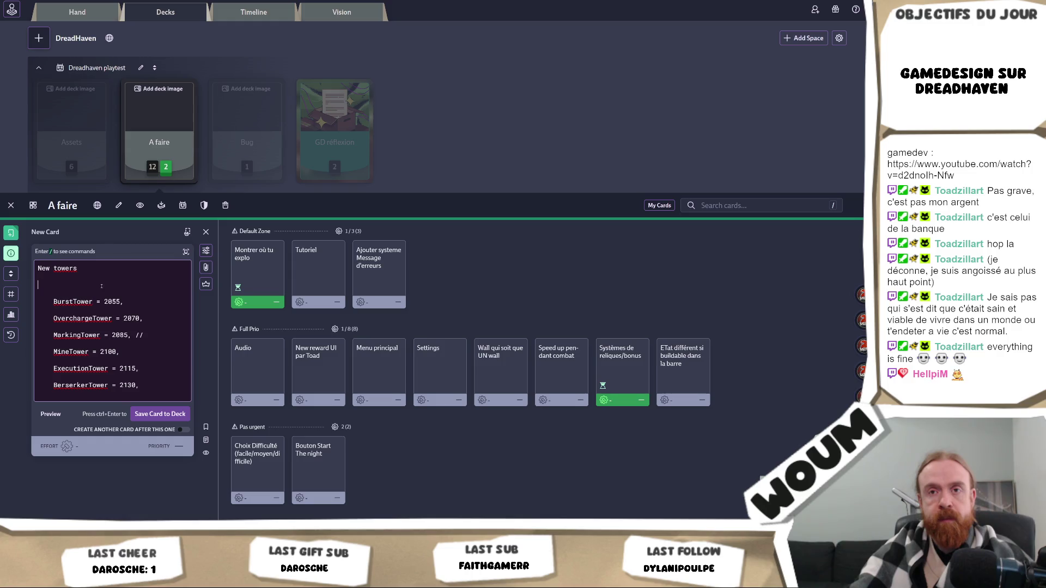